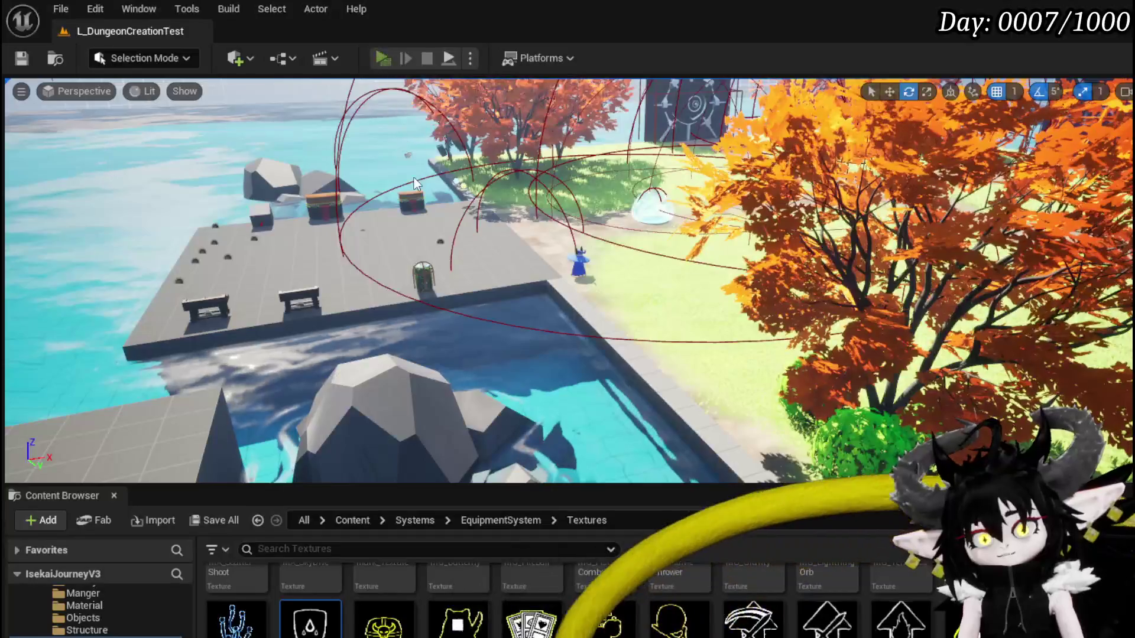
Run forward, dash and block, then dash and block while moving left
key("w")
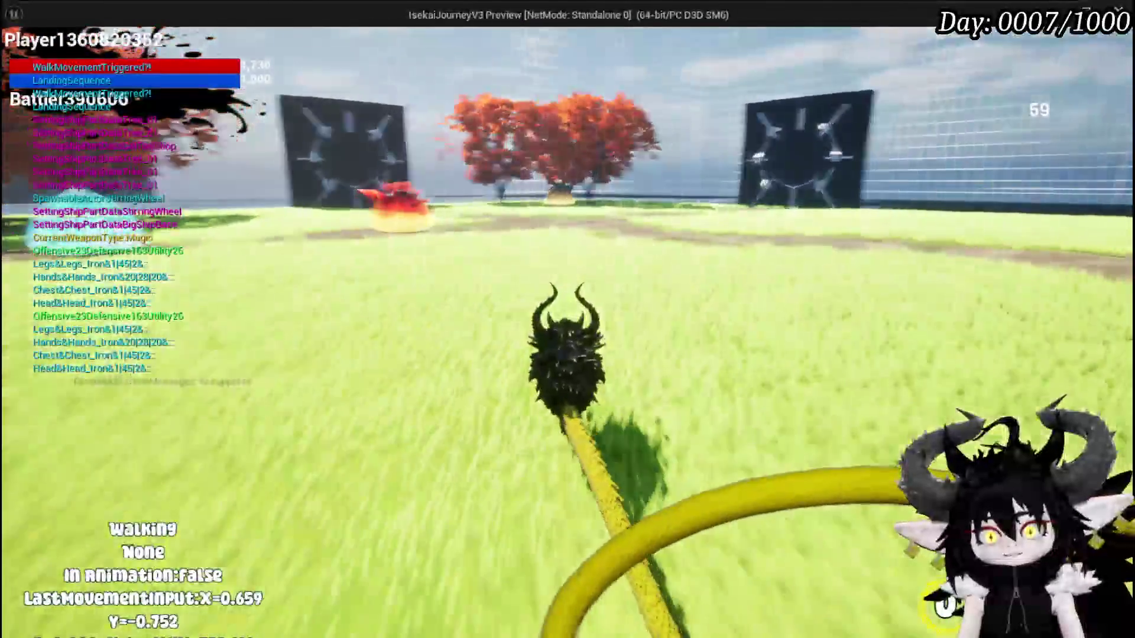
key("shift")
key("shift")
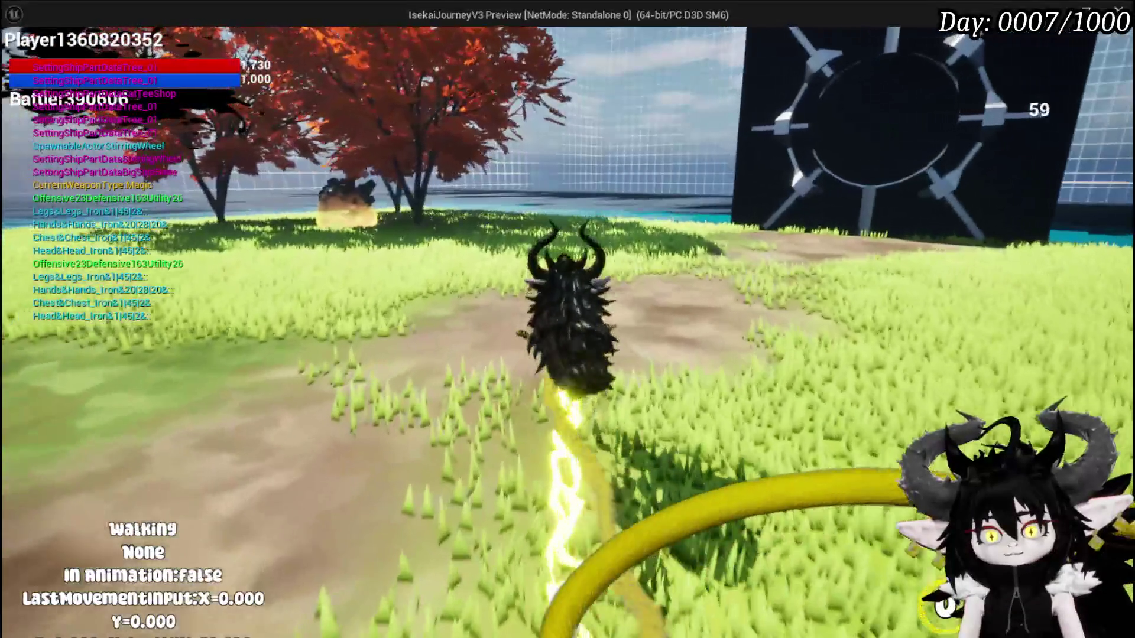
right_click(568, 319)
key("a")
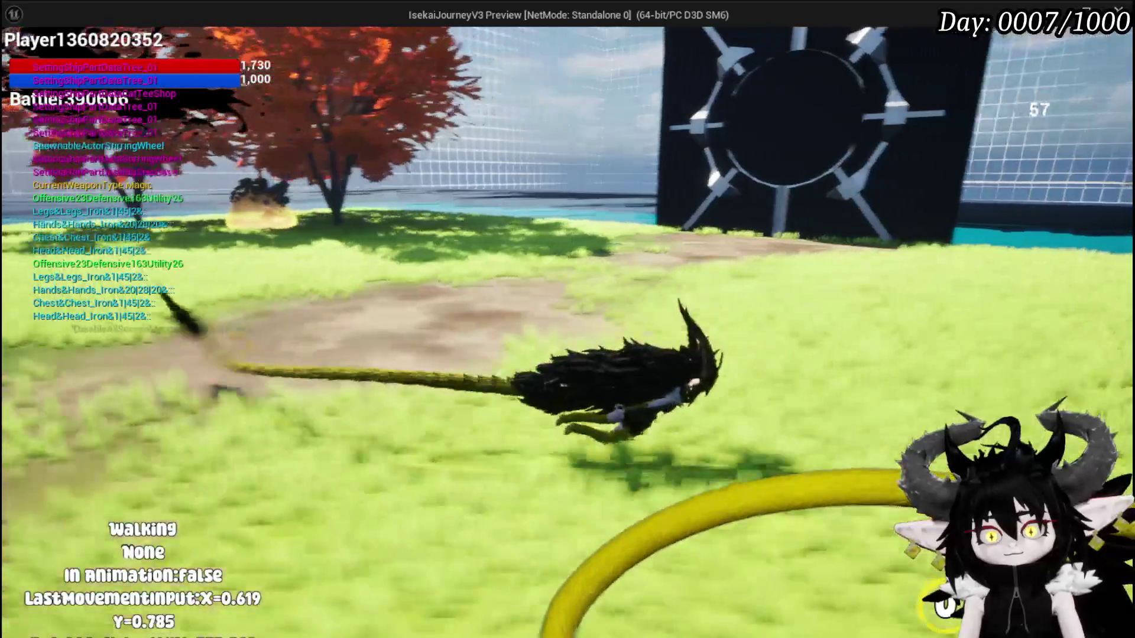
key("shift")
right_click(567, 319)
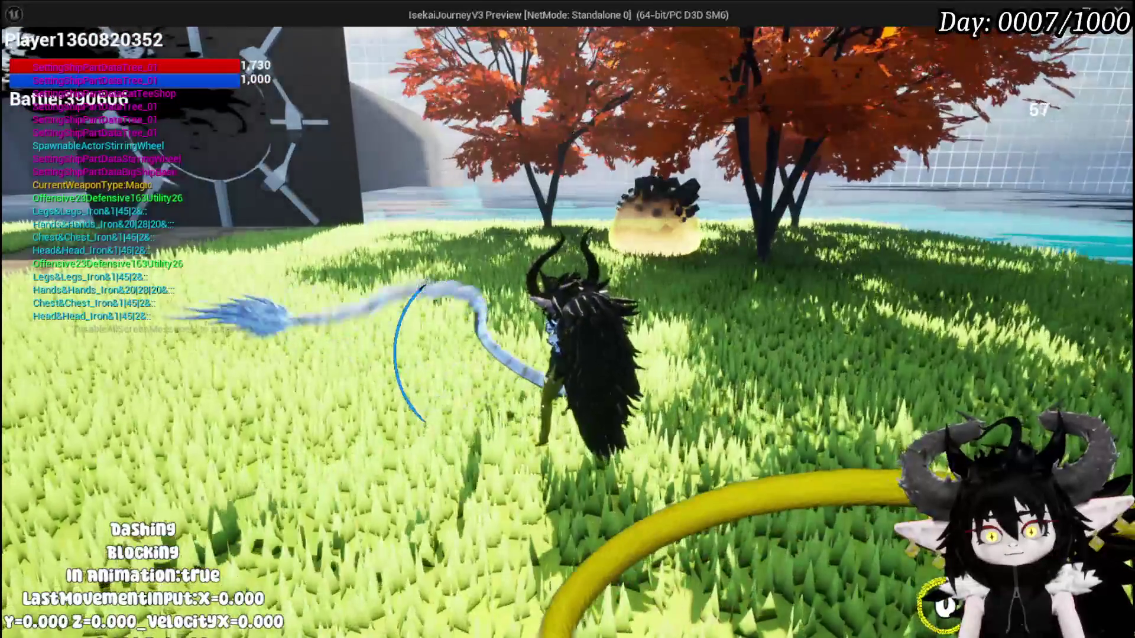
Dash, jump and block once more, then stop the play session
key("shift")
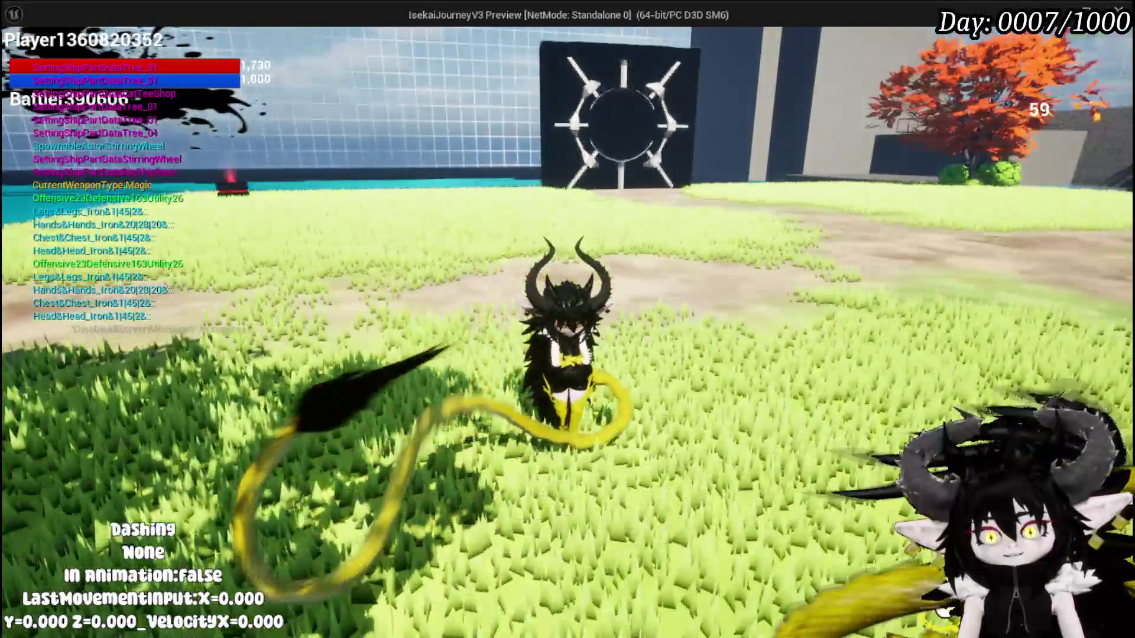
key("w")
key("space")
key("shift")
right_click(568, 319)
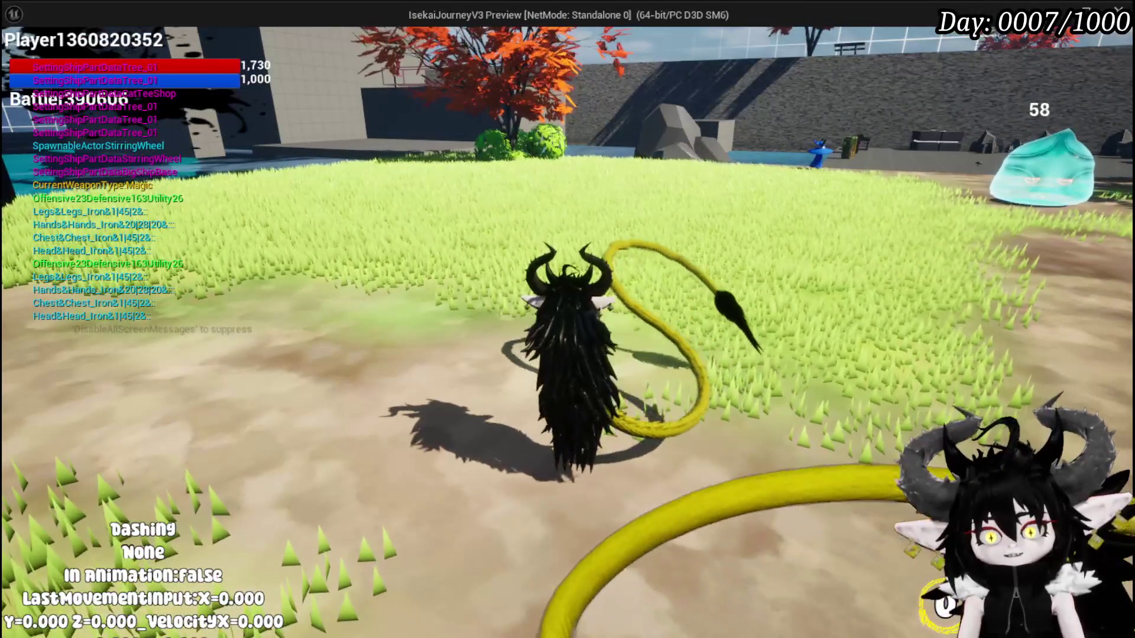
key("space")
key("Escape")
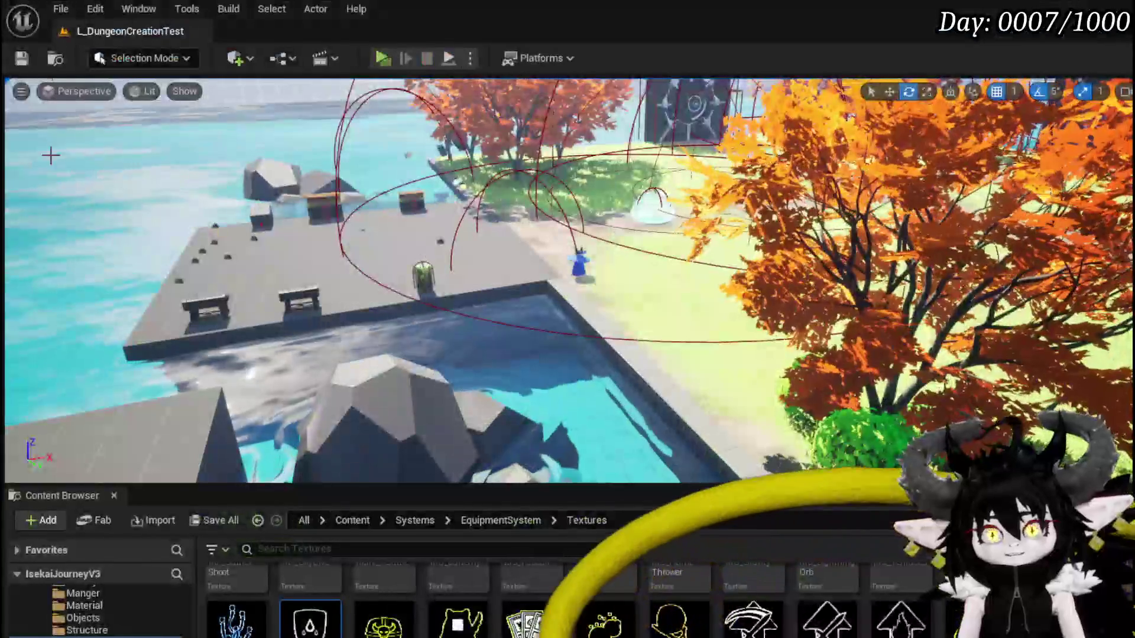
Save the level, then frame Animation End and Switch on Name in BP_ThirdPersonCharacter's event graph
key("ctrl+s")
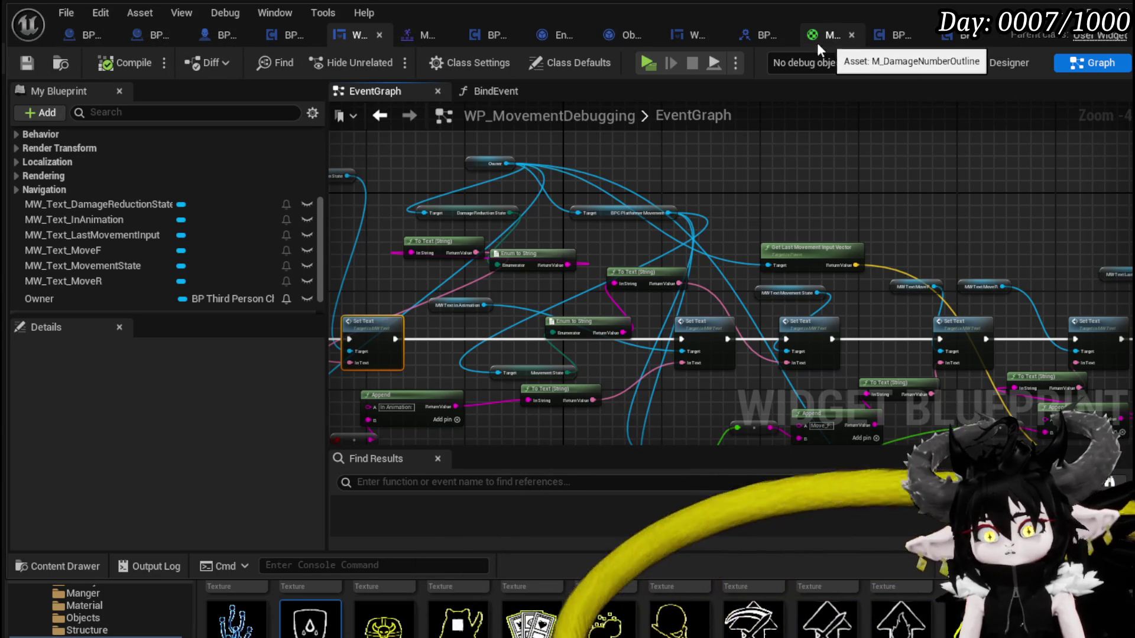
left_click_drag(391, 137, 610, 135)
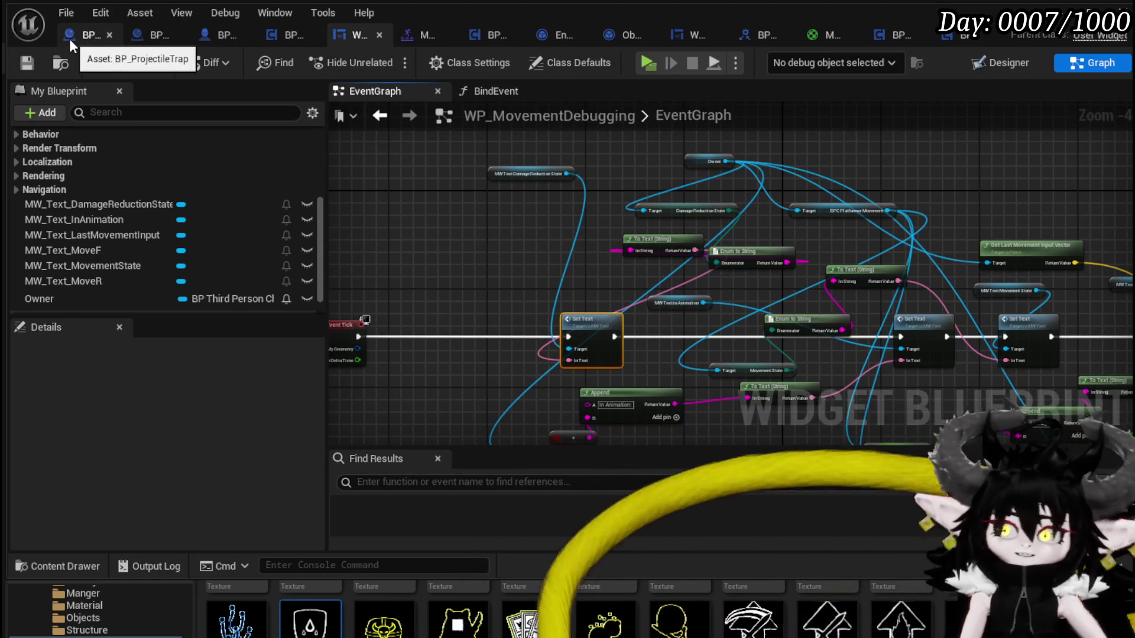
left_click(225, 37)
scroll(638, 216, "up", 3)
mouse_move(638, 216)
left_mouse_down()
mouse_move(433, 190)
mouse_move(429, 159)
mouse_move(562, 195)
left_mouse_up()
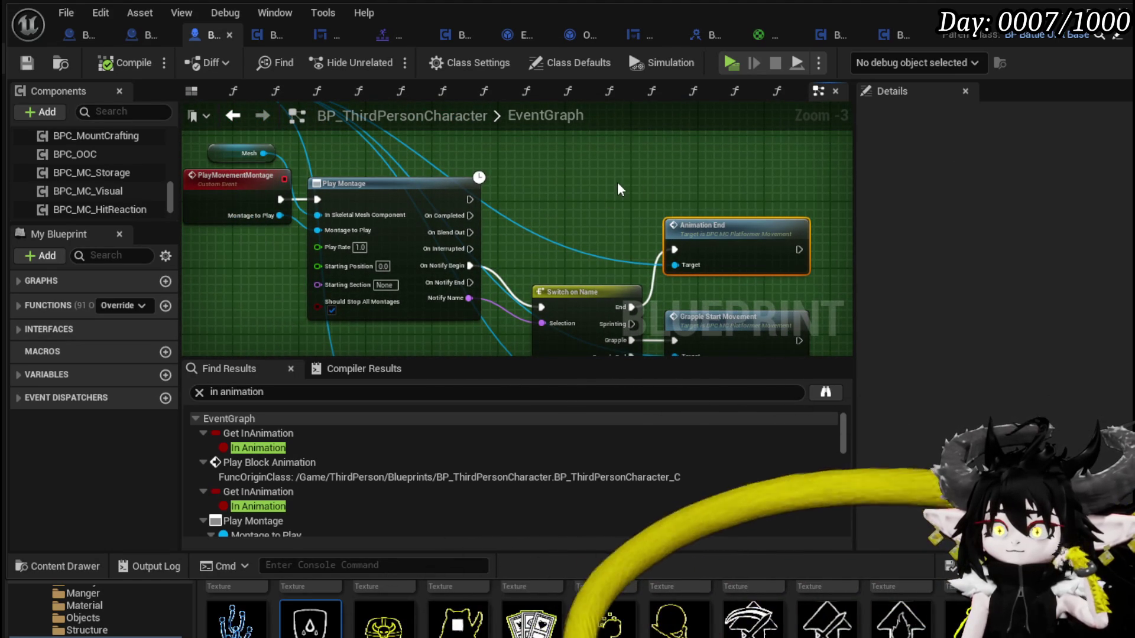
Start a play session and test jumping, double-jumping and gliding toward the black wall
key("alt+Tab")
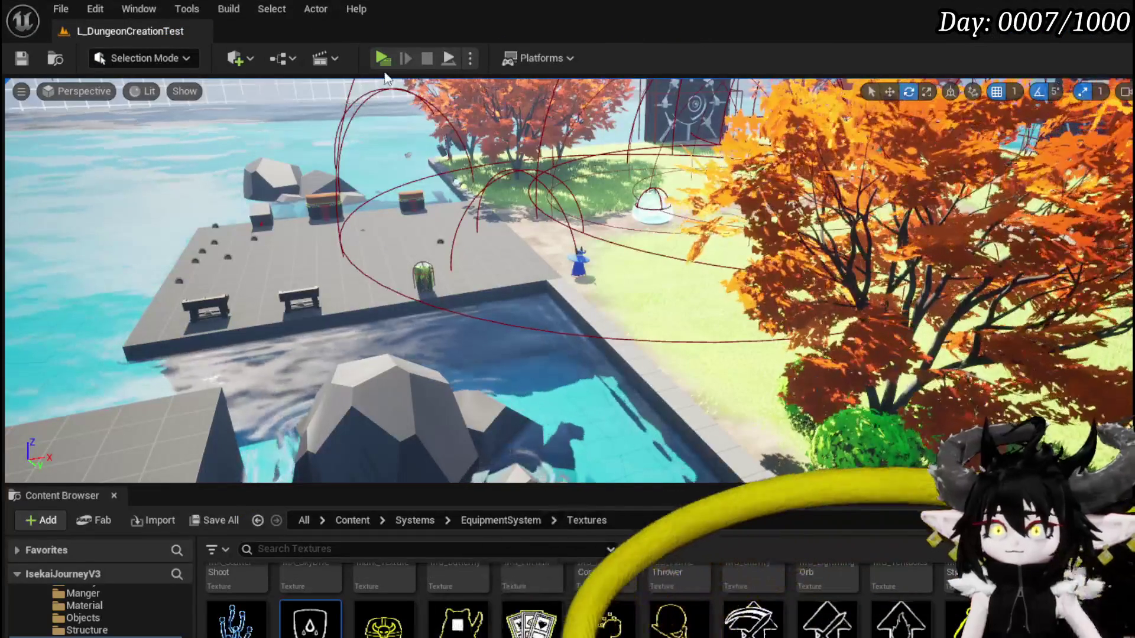
left_click(383, 61)
key("space")
key("space")
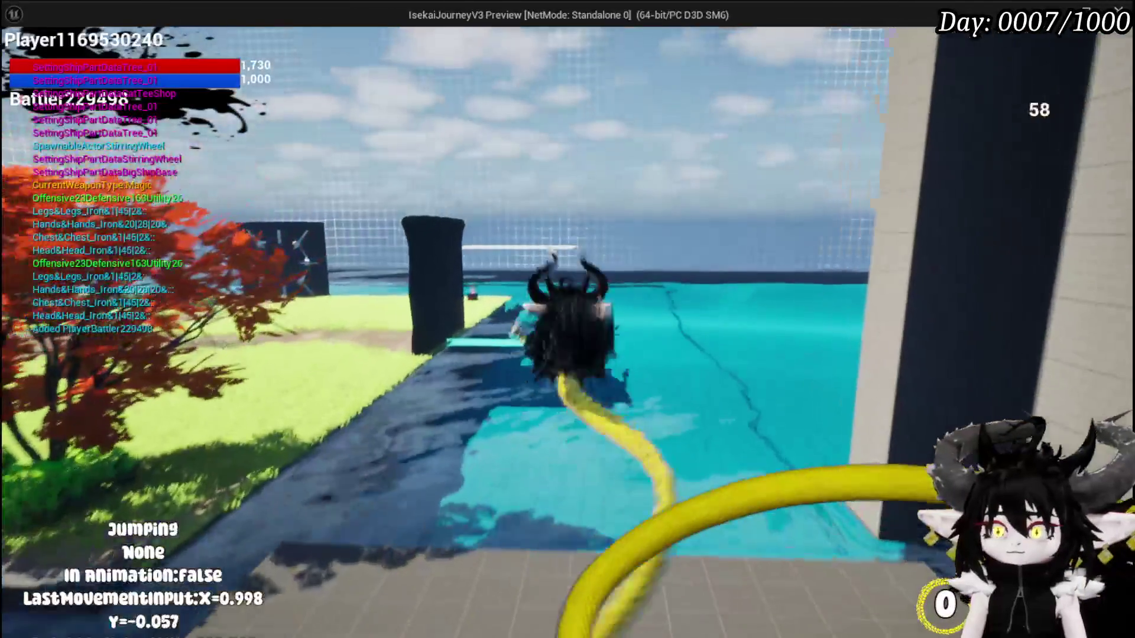
key("space")
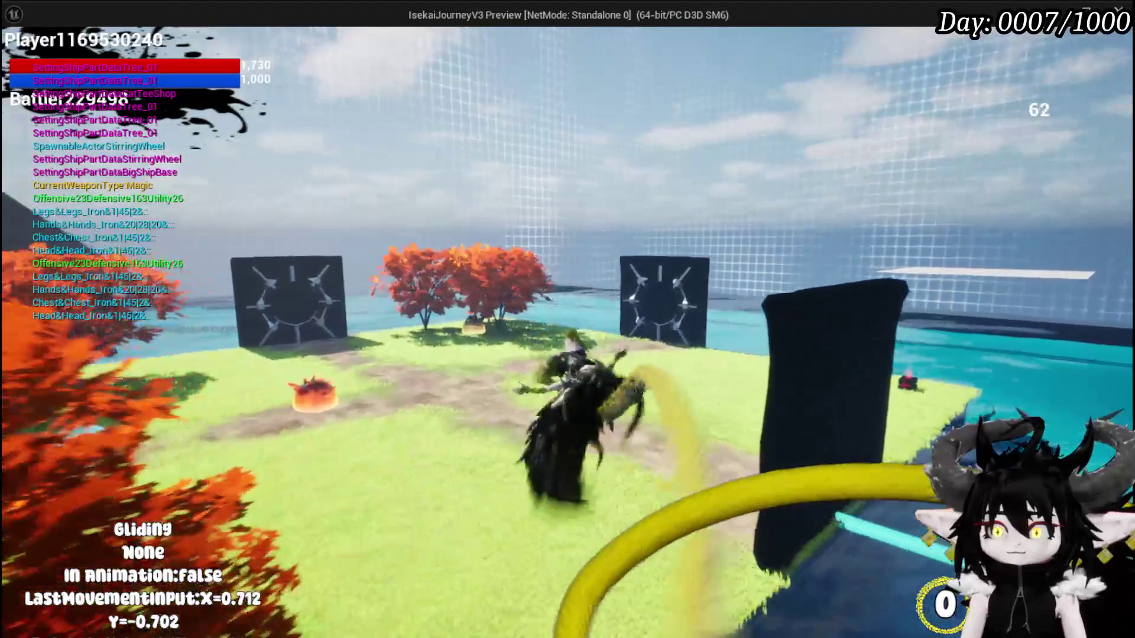
key("space")
key("space")
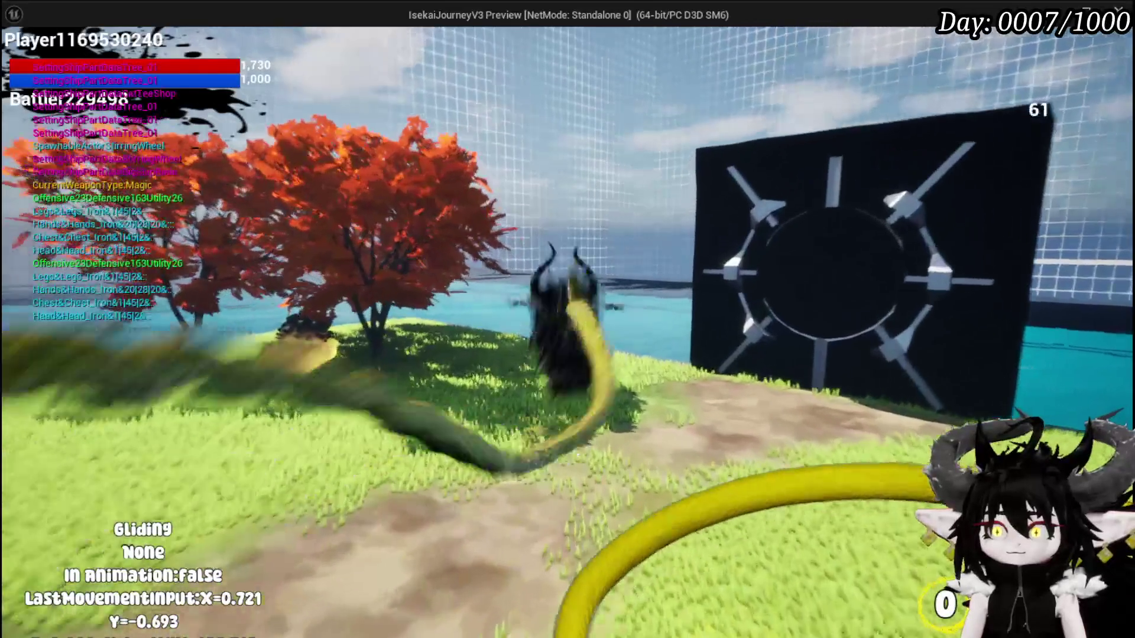
key("space")
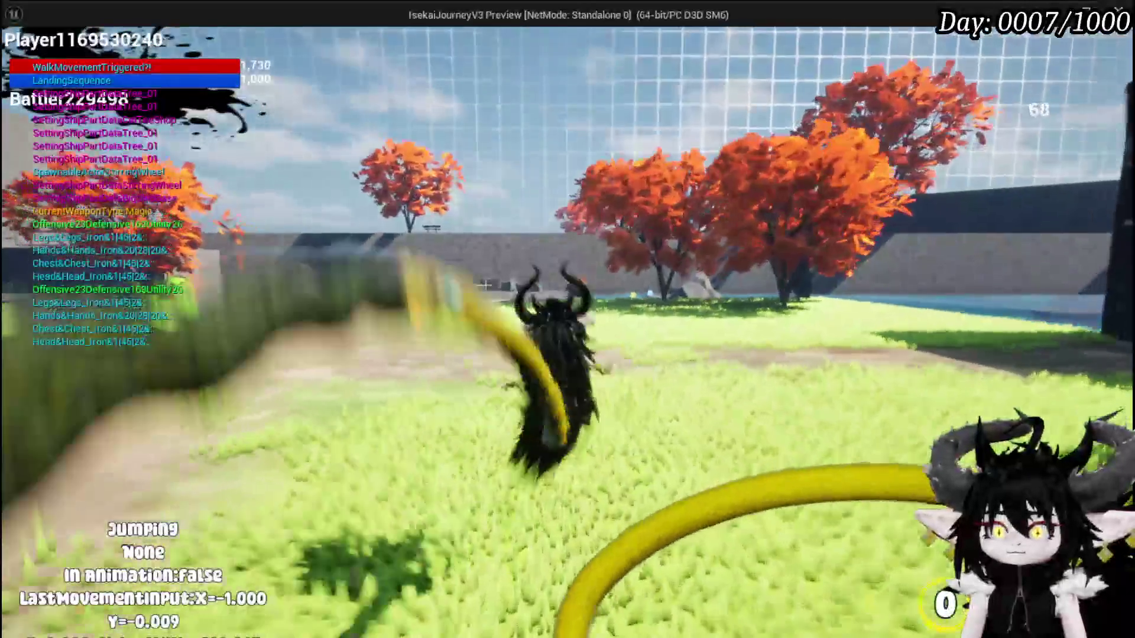
key("space")
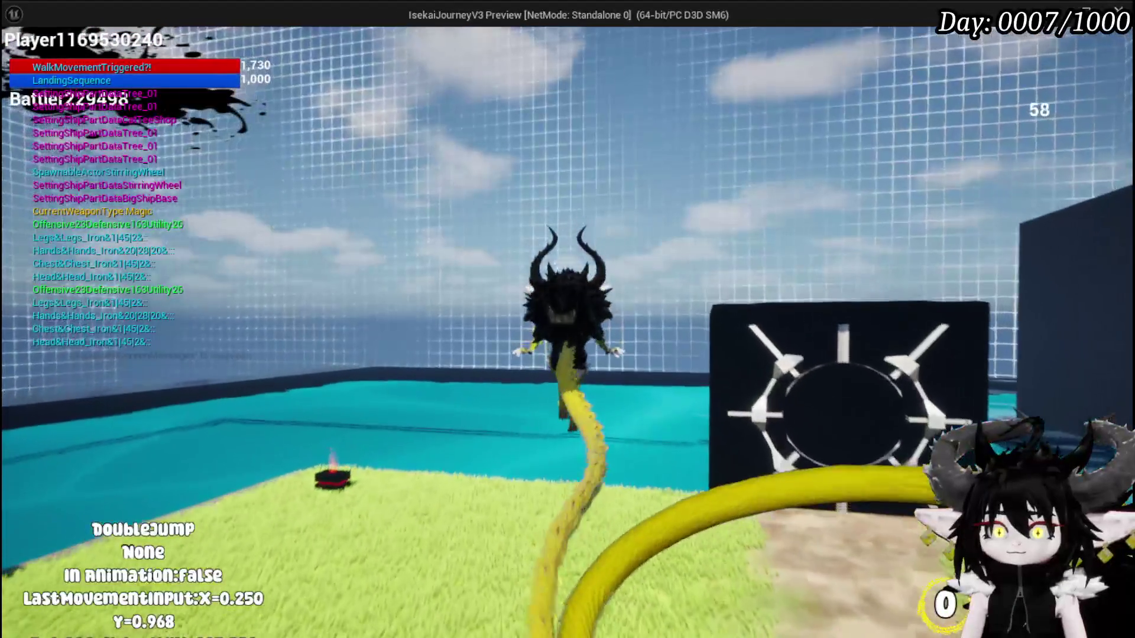
key("space")
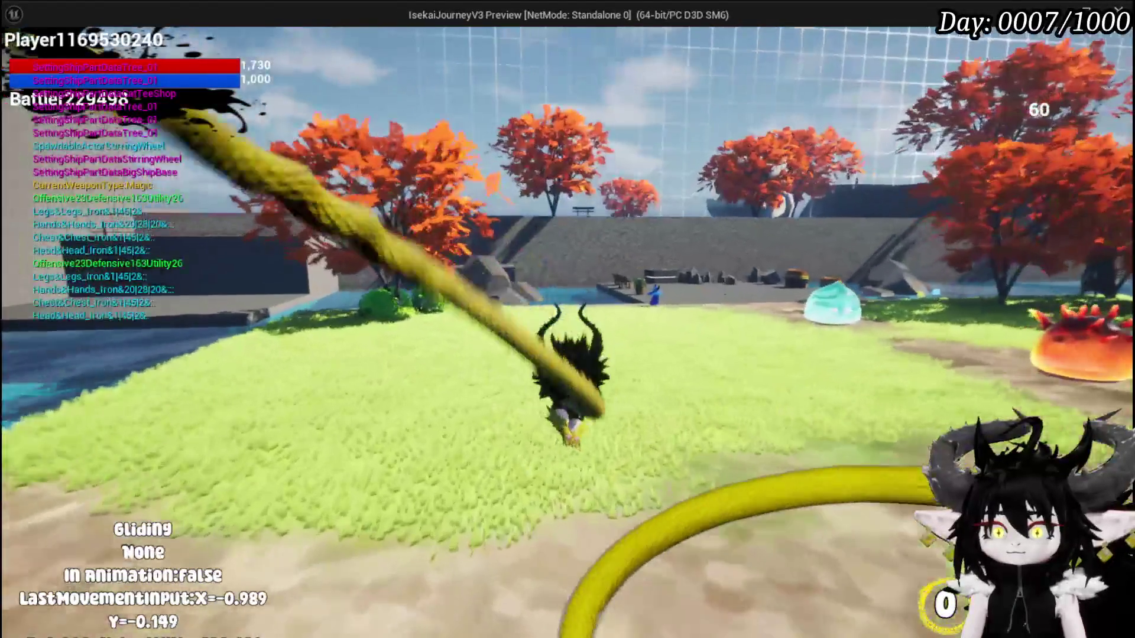
Dash after landing, stop the preview, and save all changed packages
key("shift")
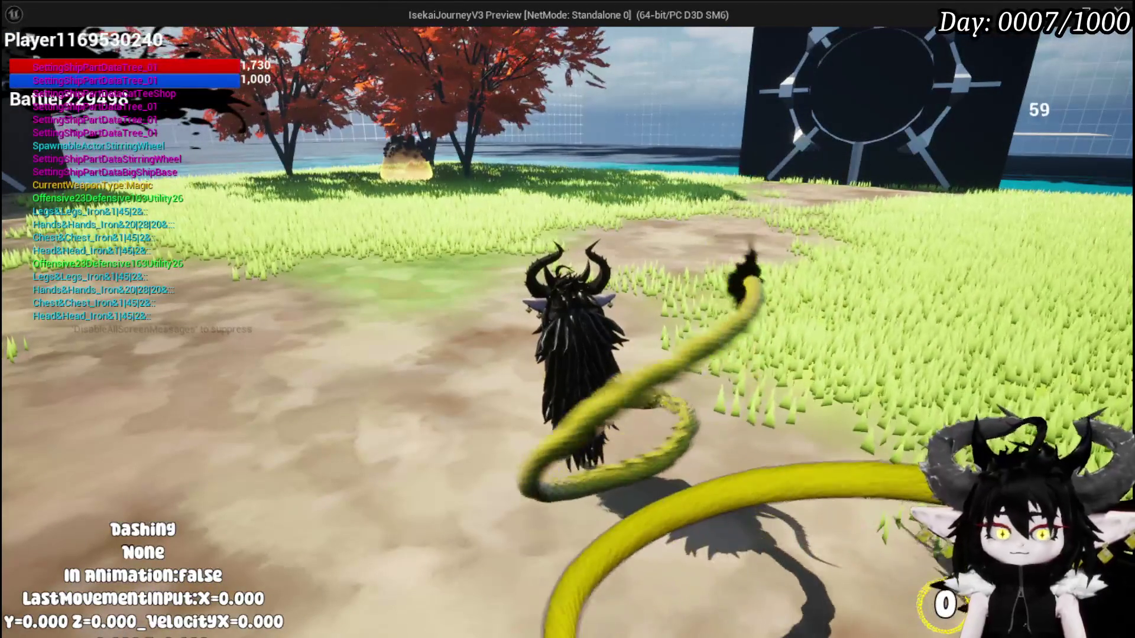
key("Escape")
left_click(24, 59)
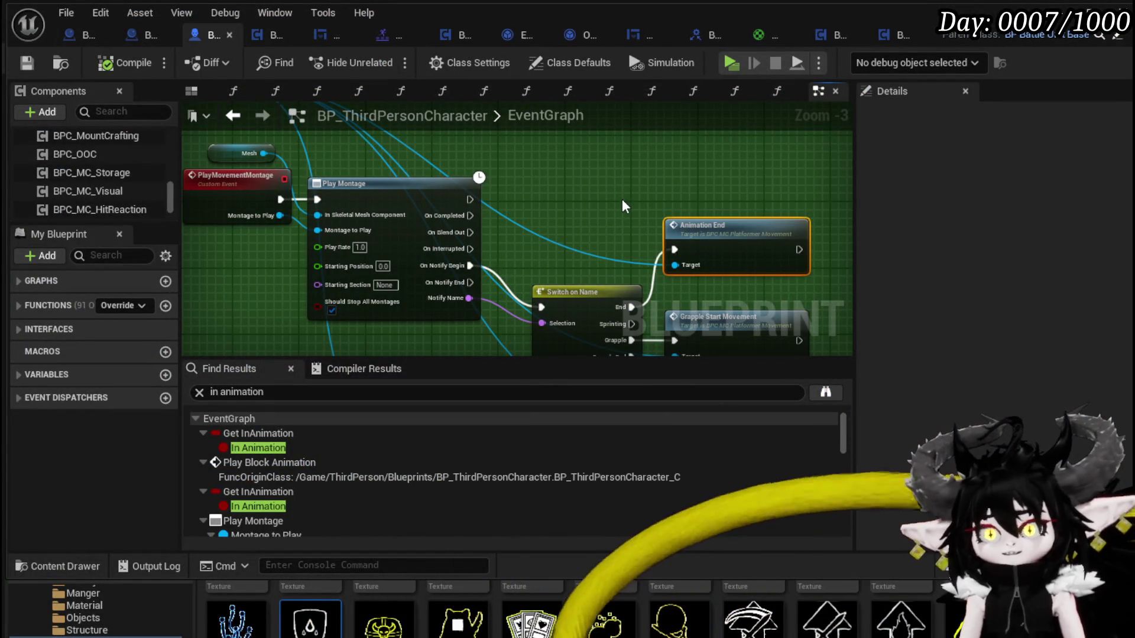
Move Animation End down and Grapple Start Movement right to space them apart
scroll(630, 201, "down", 3)
scroll(637, 211, "up", 2)
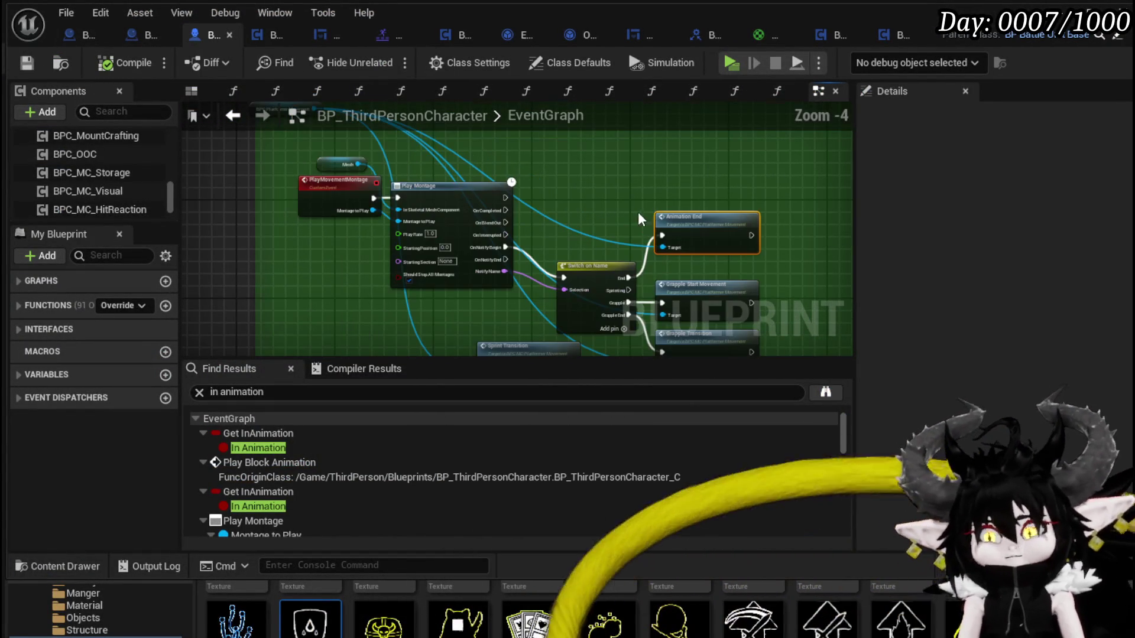
scroll(637, 208, "up", 2)
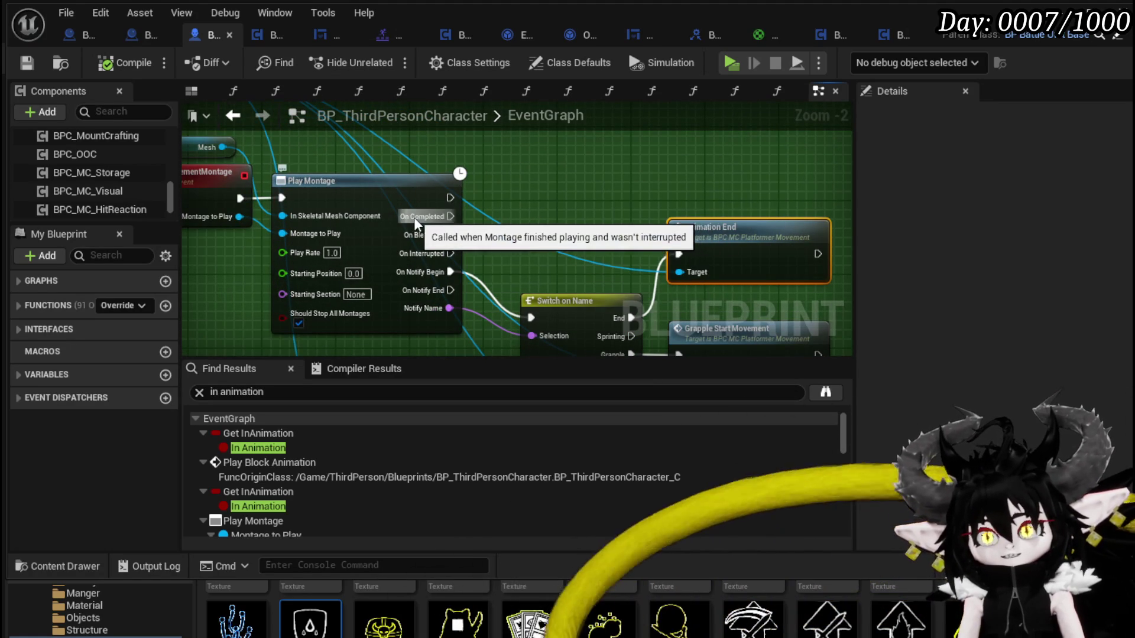
left_click_drag(474, 220, 326, 177)
mouse_move(567, 210)
left_mouse_down()
mouse_move(575, 247)
mouse_move(644, 236)
left_mouse_up()
left_click_drag(589, 297, 652, 305)
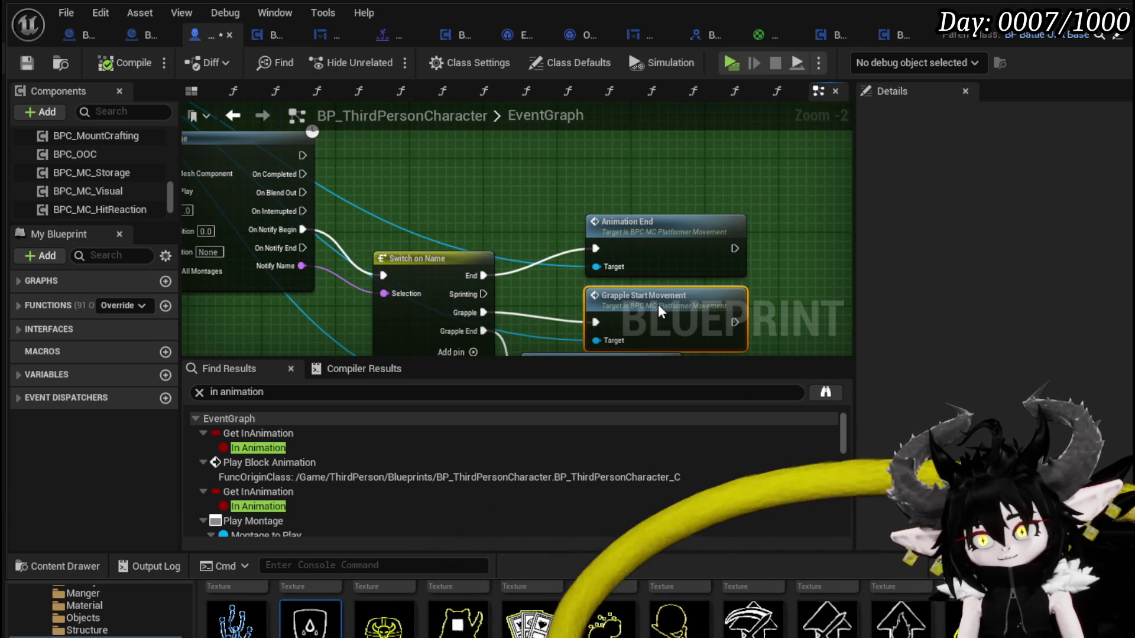
left_click_drag(464, 181, 582, 218)
Save the Blueprint and list actions from the BPC Platformer Movement reference
left_click(35, 56)
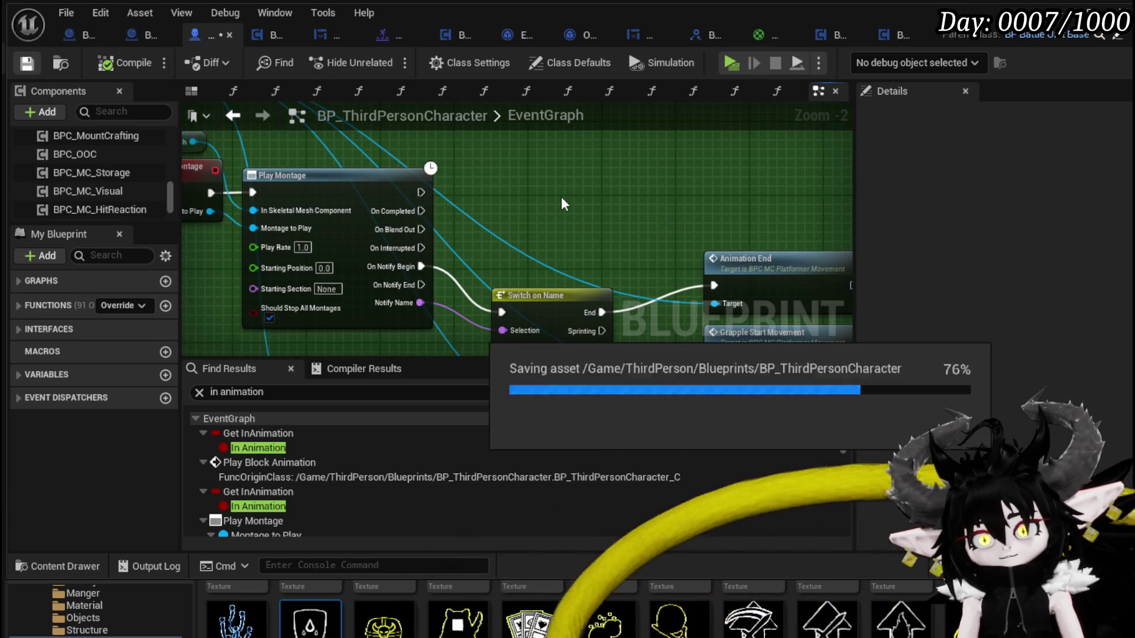
left_click_drag(421, 248, 519, 240)
mouse_move(318, 151)
left_mouse_down()
mouse_move(370, 172)
mouse_move(684, 208)
mouse_move(720, 192)
left_mouse_up()
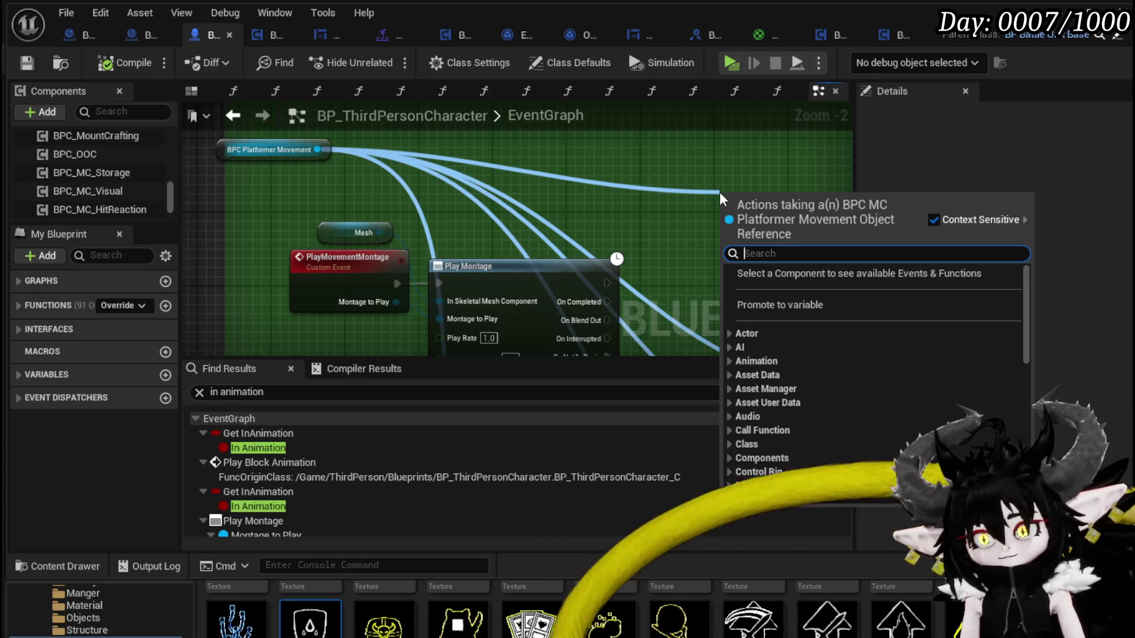
Add a Get Movement State node and a SET Movement State node set to Walking
type("Movement")
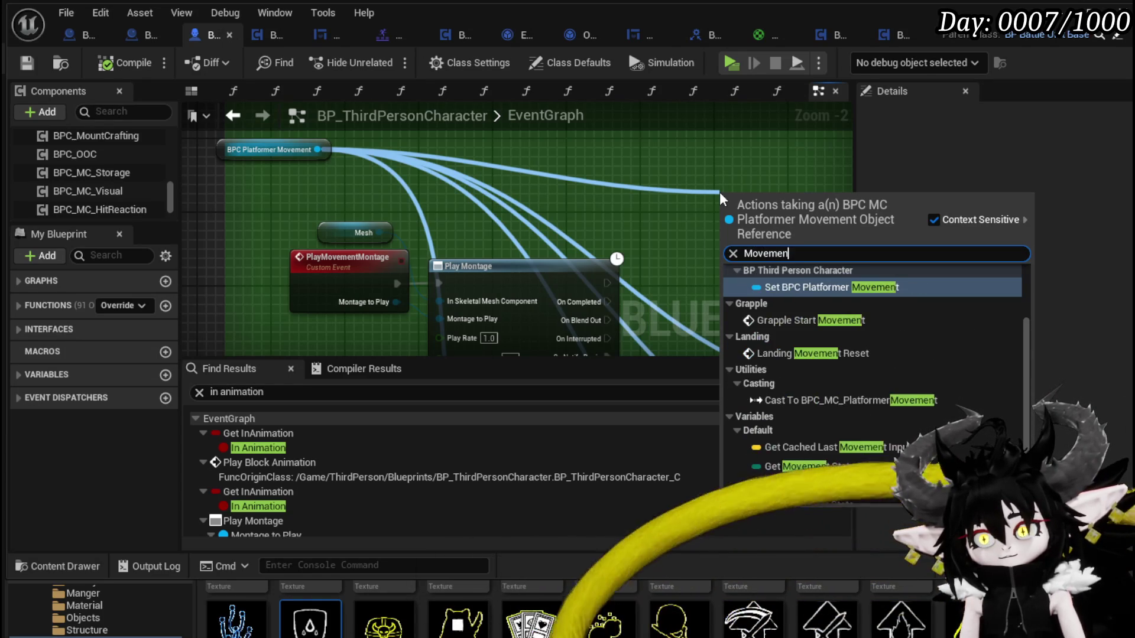
left_click(813, 467)
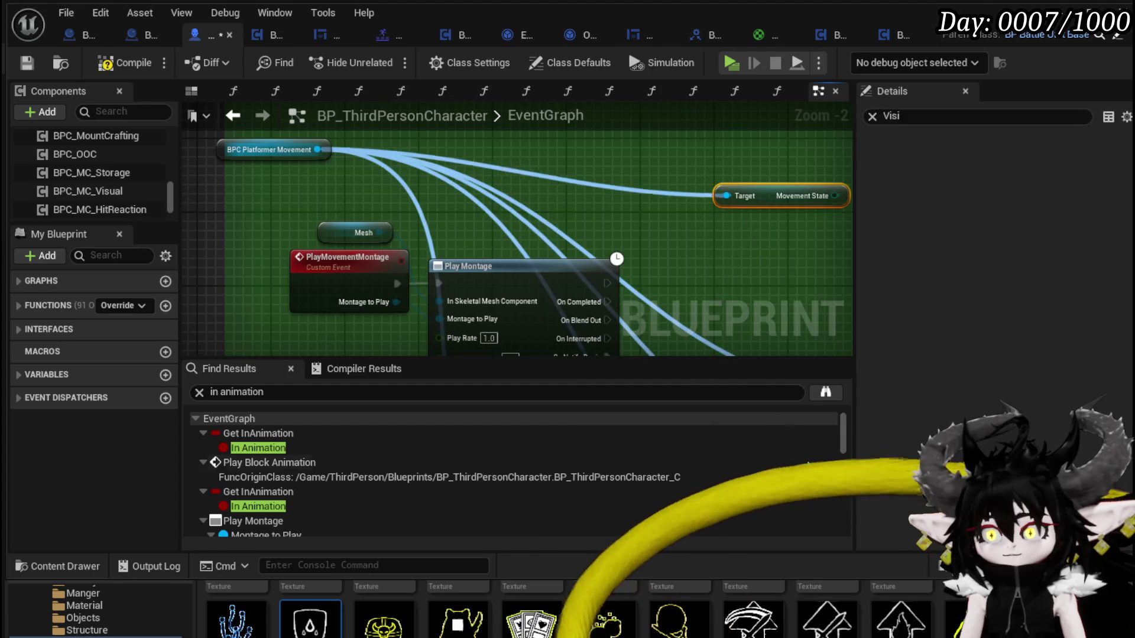
left_click_drag(321, 153, 506, 188)
type("Se")
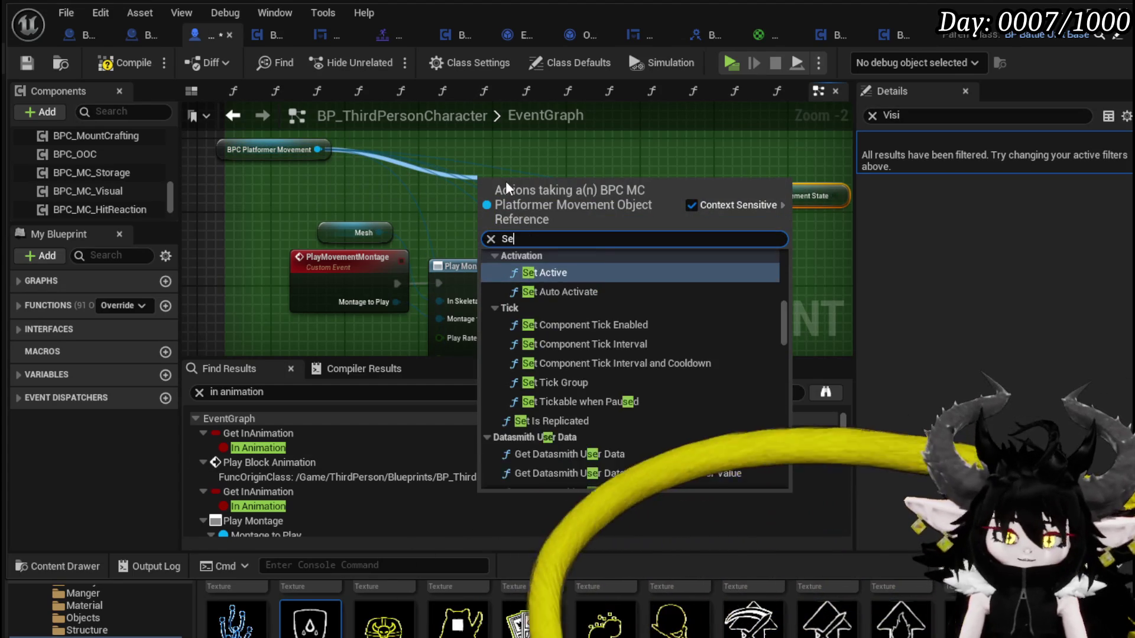
type("t movement")
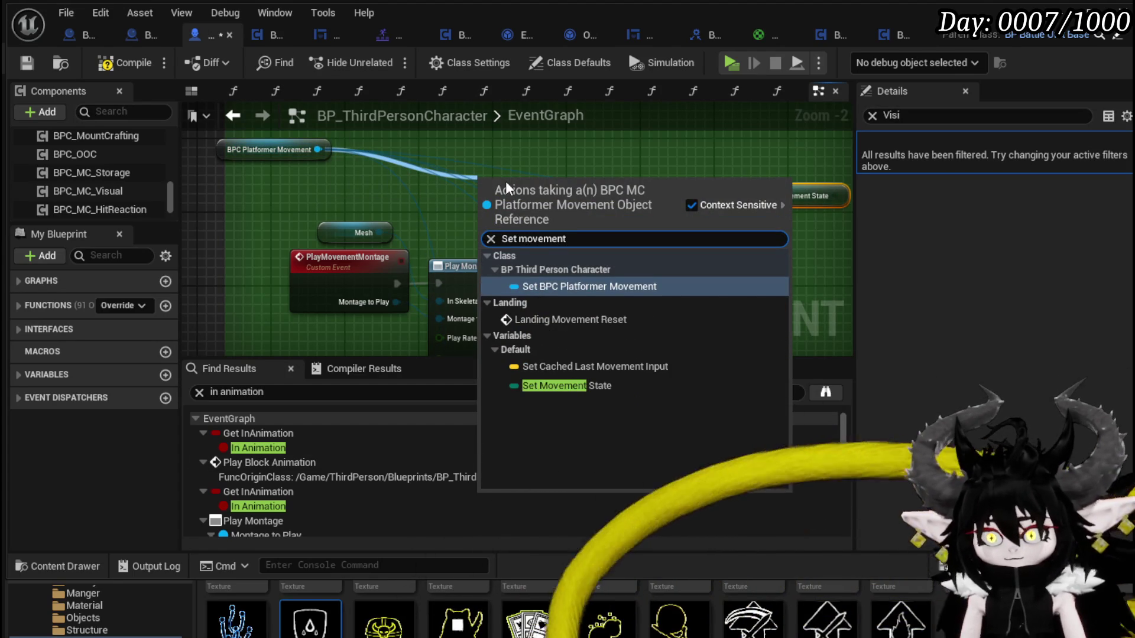
left_click(566, 385)
mouse_move(440, 204)
left_mouse_down()
mouse_move(809, 225)
mouse_move(619, 189)
mouse_move(621, 147)
mouse_move(650, 209)
left_mouse_up()
left_click(591, 141)
left_click(574, 162)
Run the SET from On Interrupted and add an Equal (Enum) check driving a Branch
mouse_move(302, 284)
left_mouse_down()
mouse_move(582, 316)
mouse_move(596, 146)
left_mouse_up()
left_click_drag(449, 221, 378, 239)
left_click_drag(532, 177, 715, 195)
left_click_drag(457, 171, 439, 211)
type("Da")
left_click_drag(429, 171, 450, 228)
type("==")
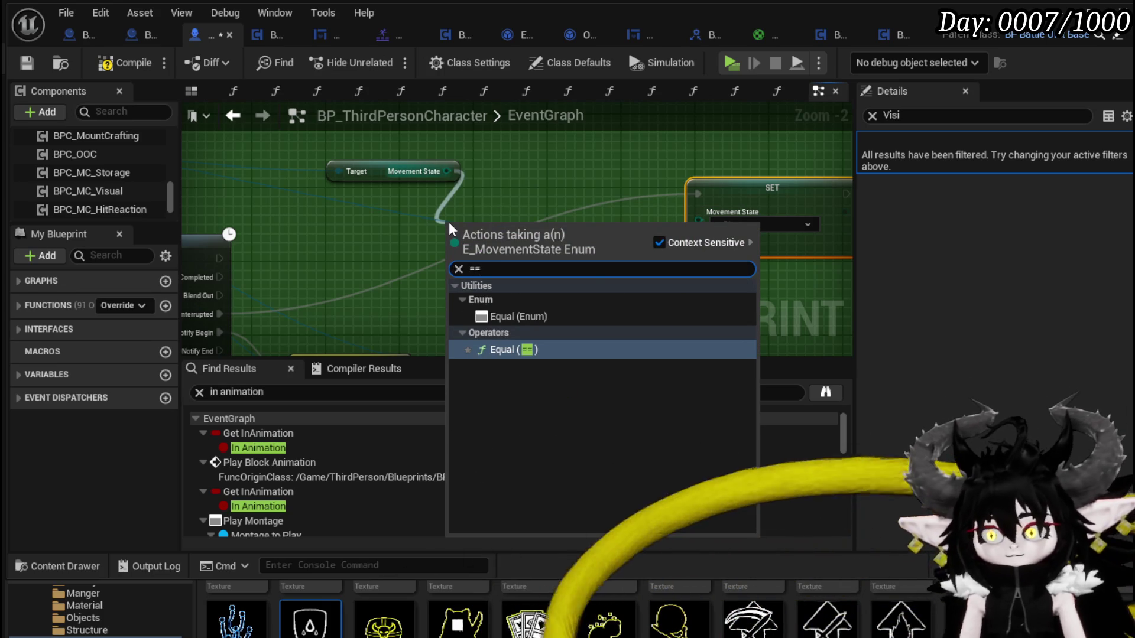
left_click(520, 316)
mouse_move(620, 237)
left_mouse_down()
mouse_move(559, 220)
mouse_move(526, 175)
left_mouse_up()
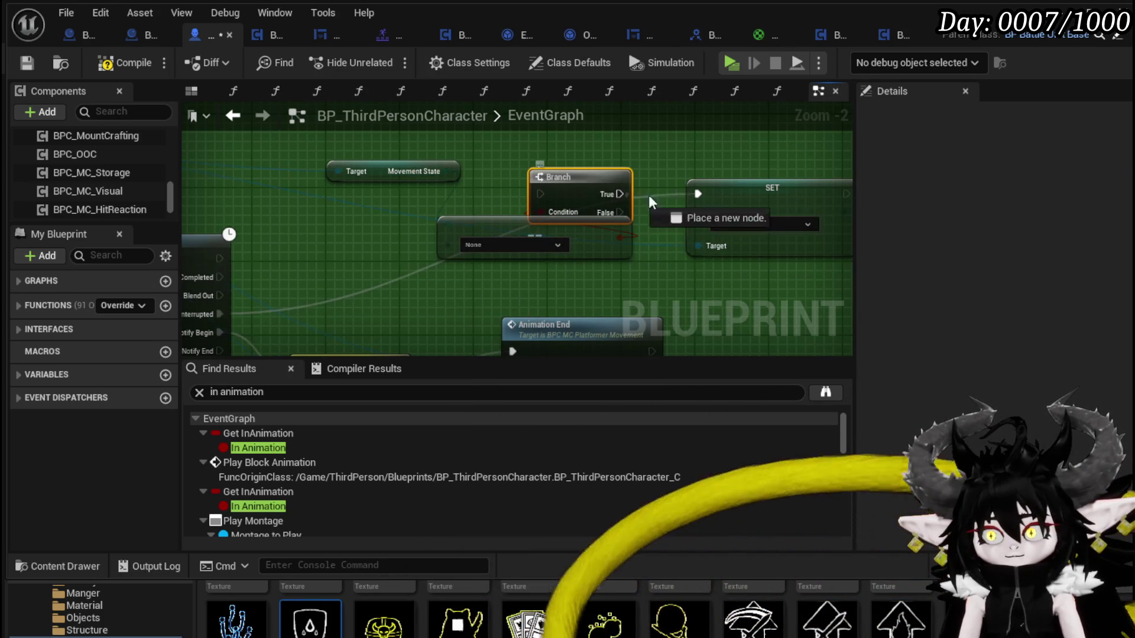
Wire On Interrupted into the Branch, compare against Dashing, and save
mouse_move(278, 299)
left_mouse_down()
mouse_move(639, 170)
mouse_move(603, 179)
left_mouse_up()
left_click(535, 230)
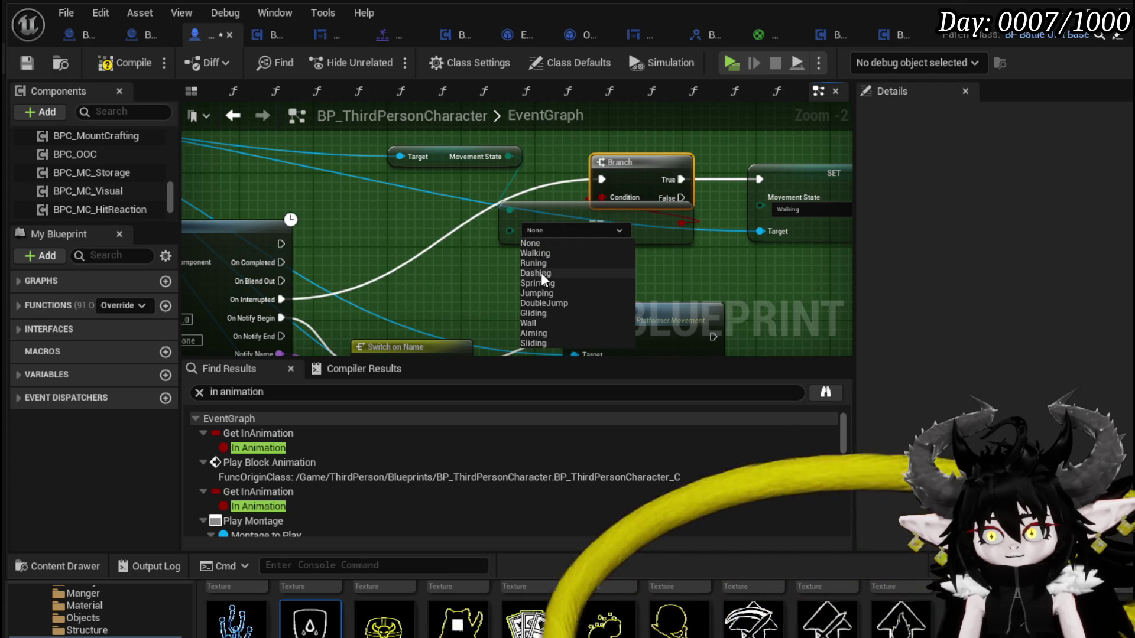
left_click(535, 273)
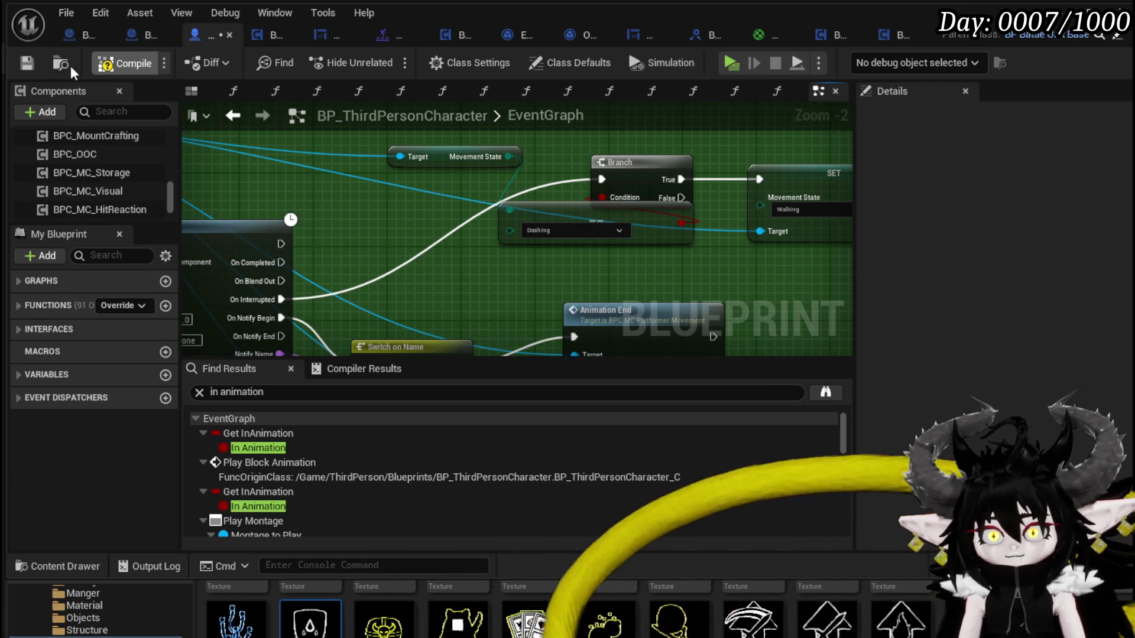
left_click(26, 64)
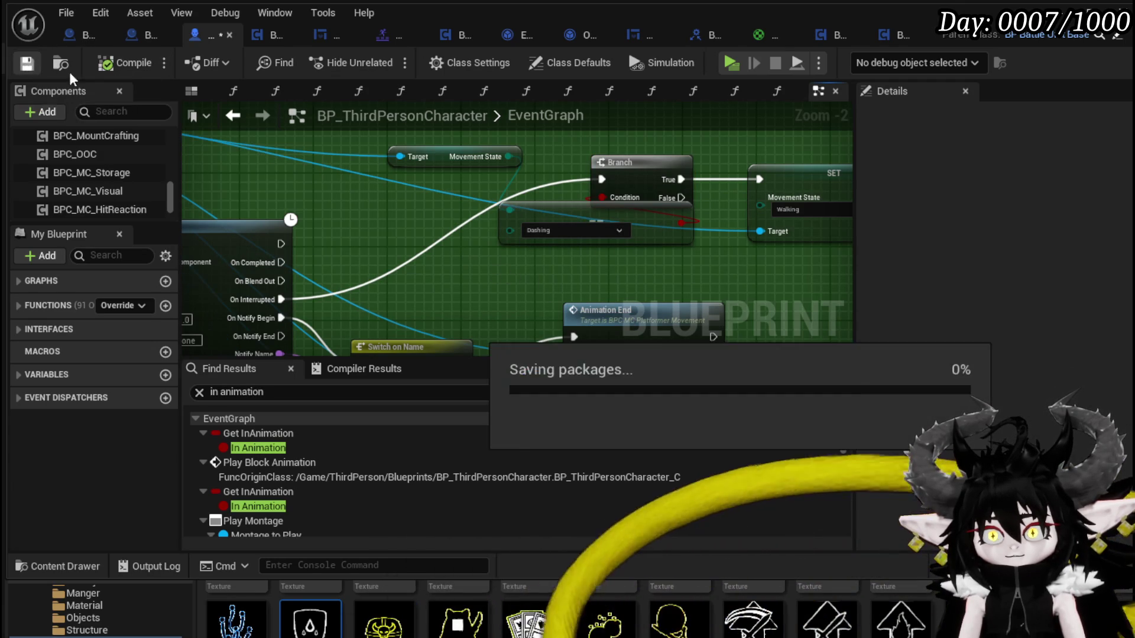
Start Play In Editor and repeatedly dash into blocks, then jump moving left
key("alt+Tab")
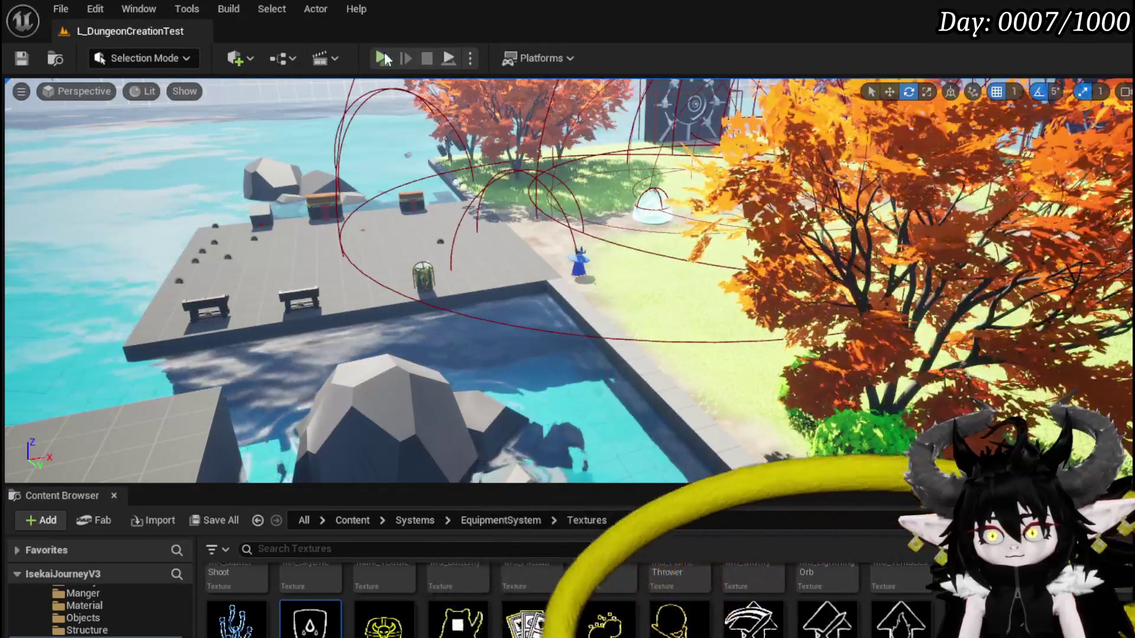
key("alt+p")
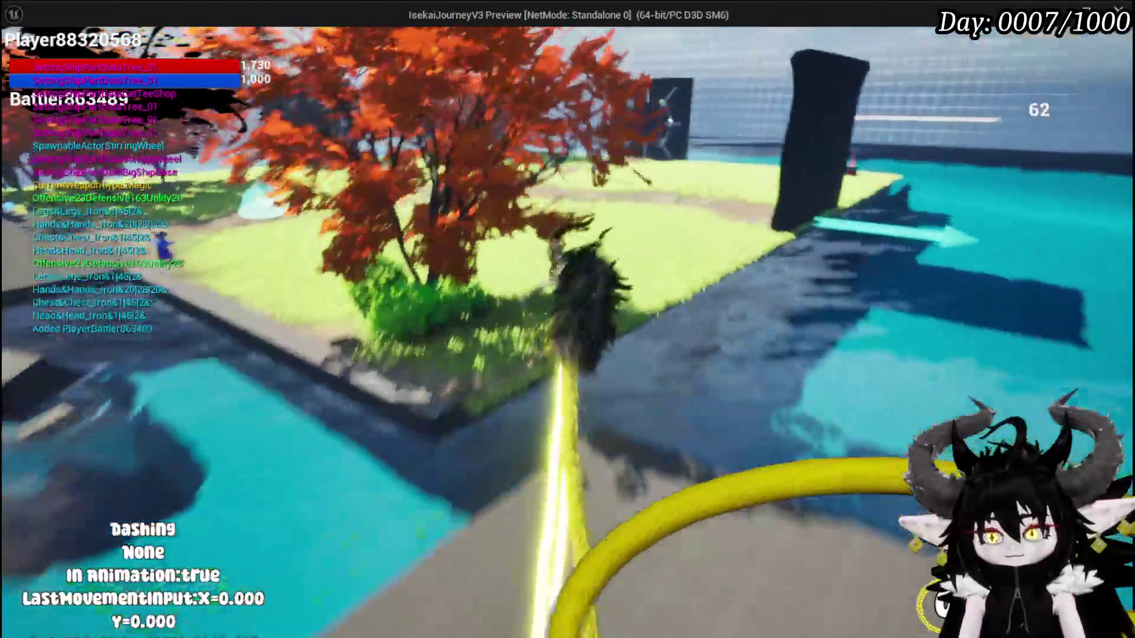
key("space")
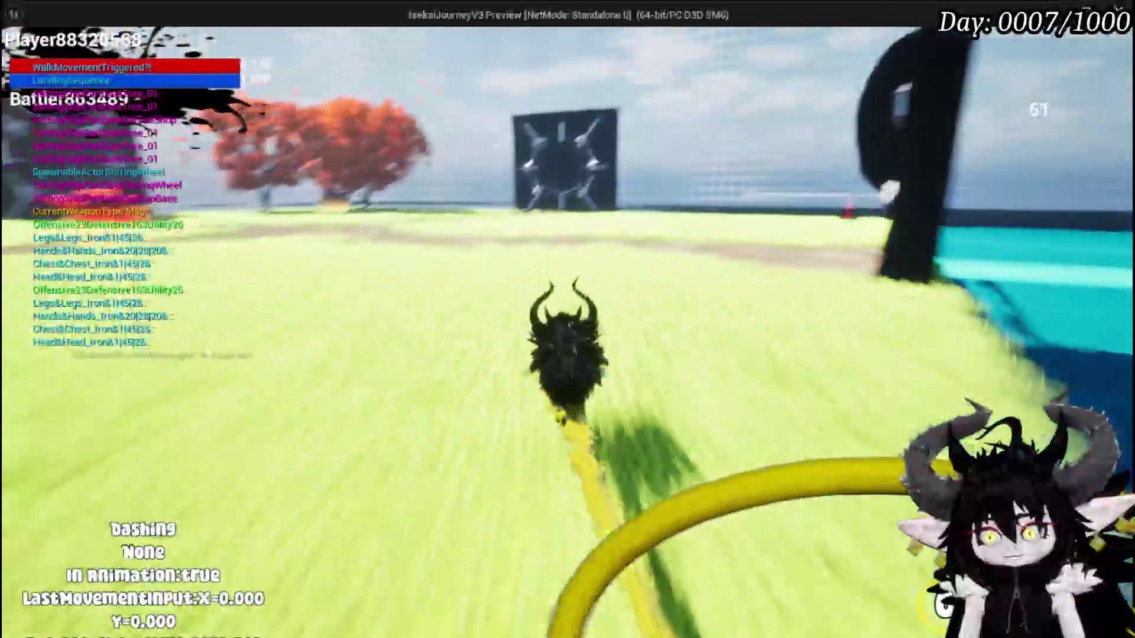
key("w")
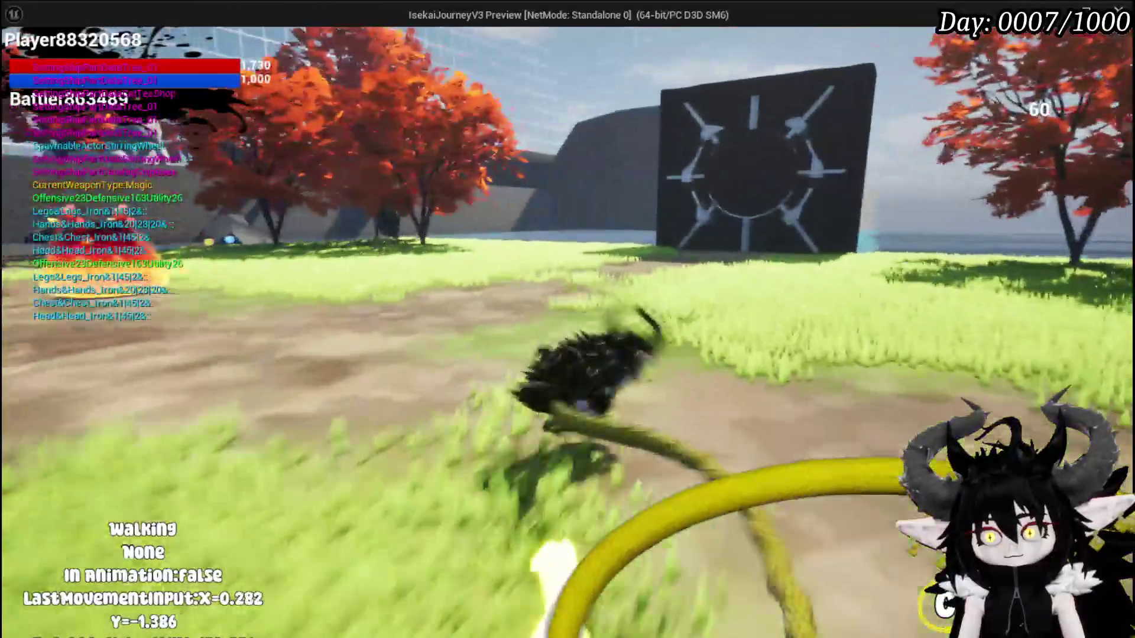
key("shift")
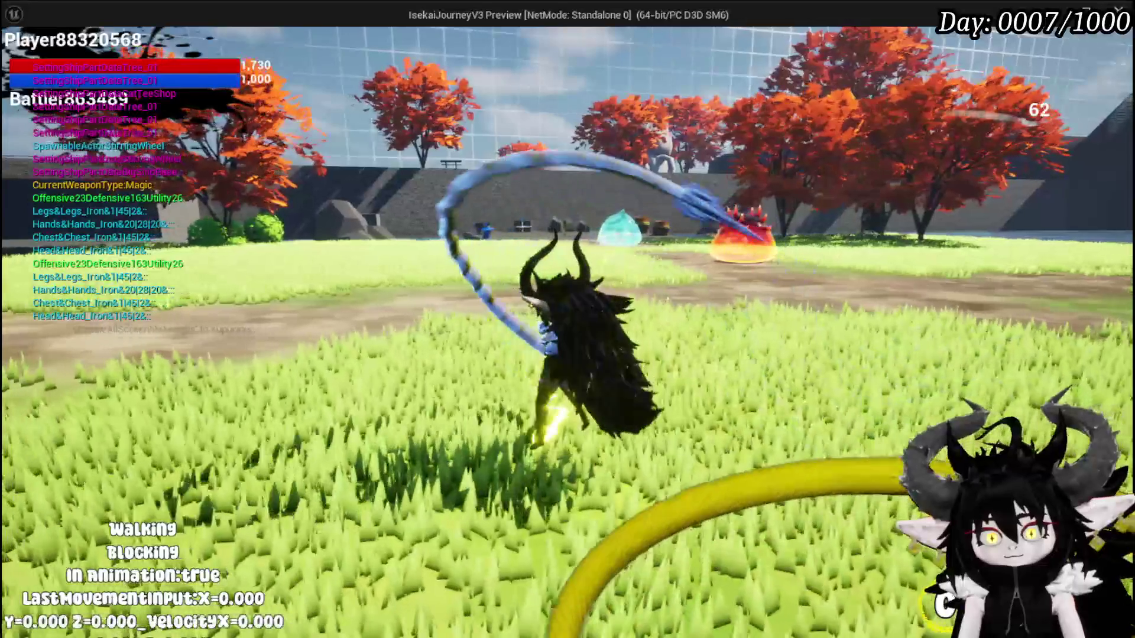
key("shift")
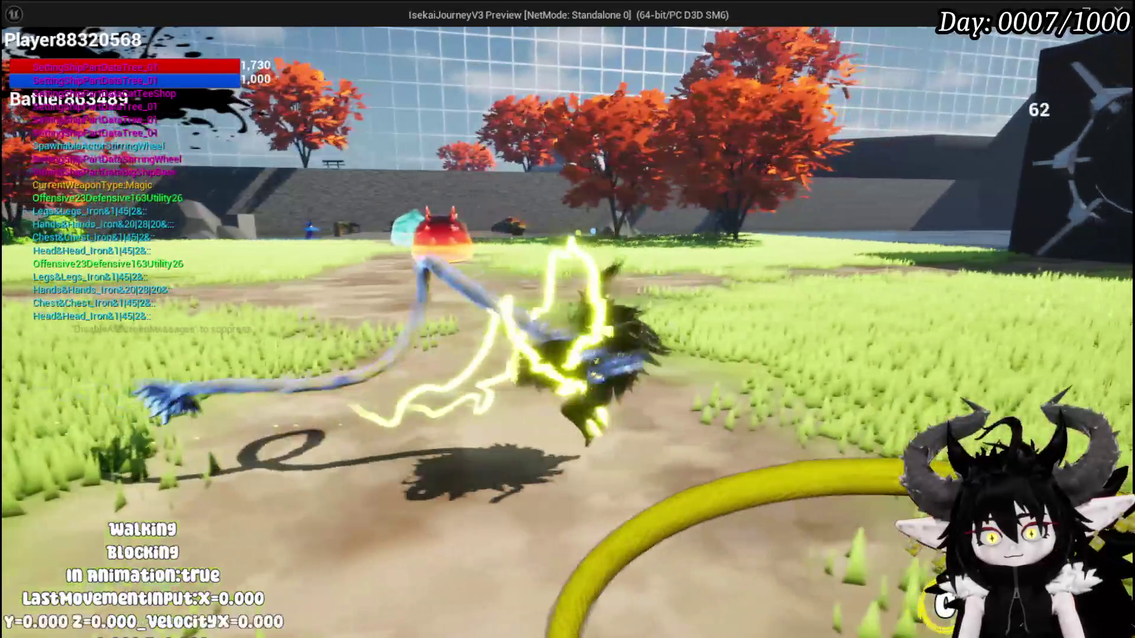
key("shift")
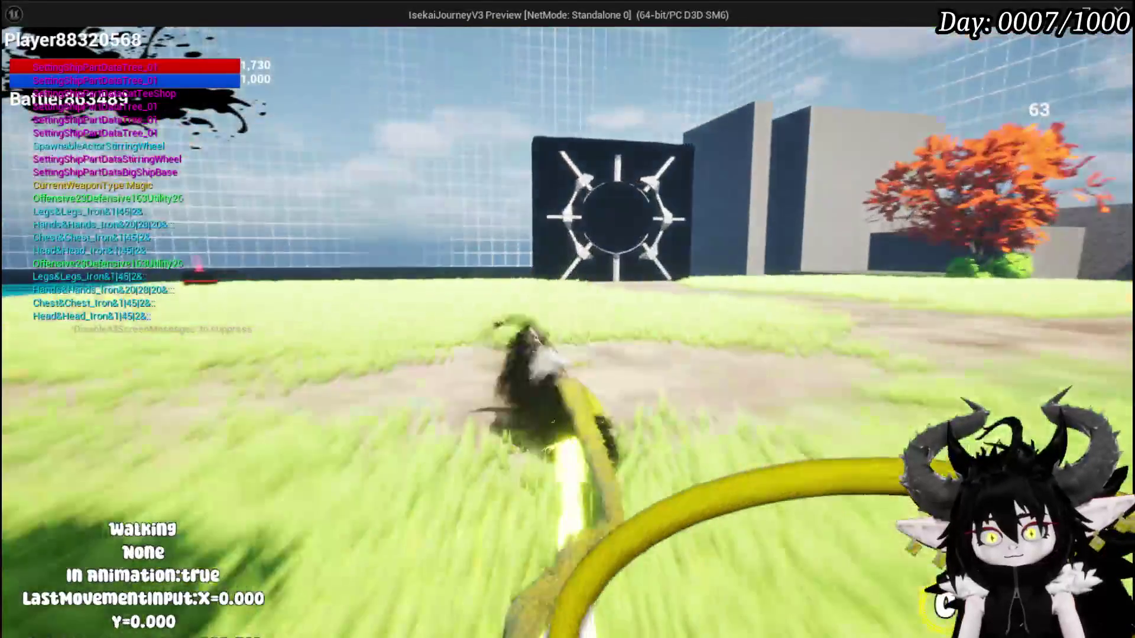
key("shift")
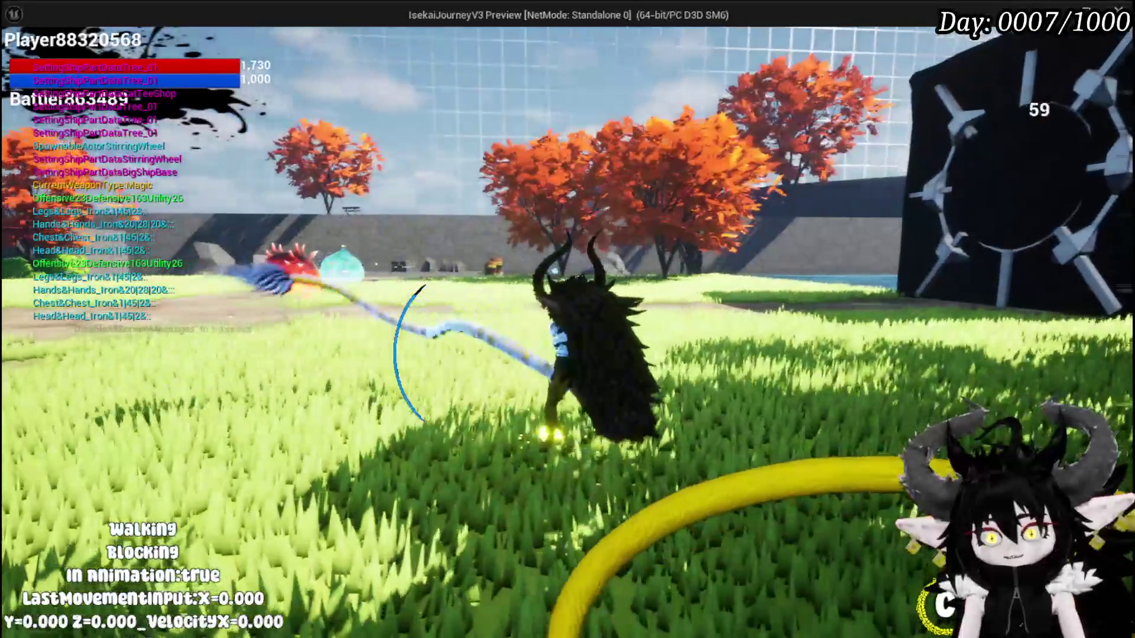
key("space")
key("space")
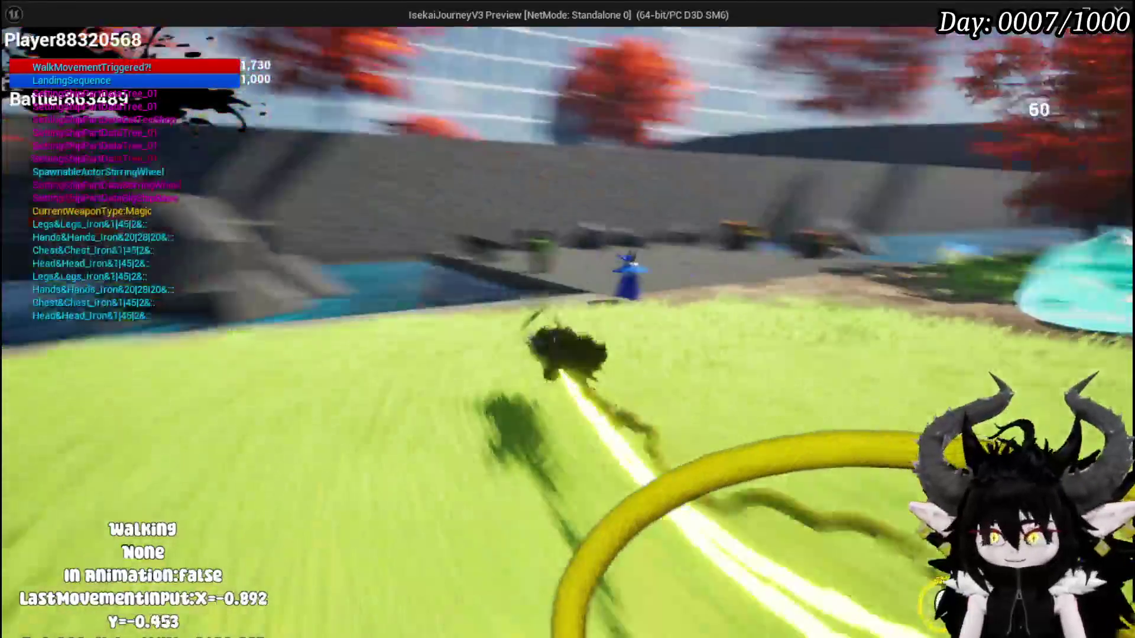
Alternate dashes and walking toward the sea and dark gate, jump, then stop the preview
key("shift")
key("s")
key("shift")
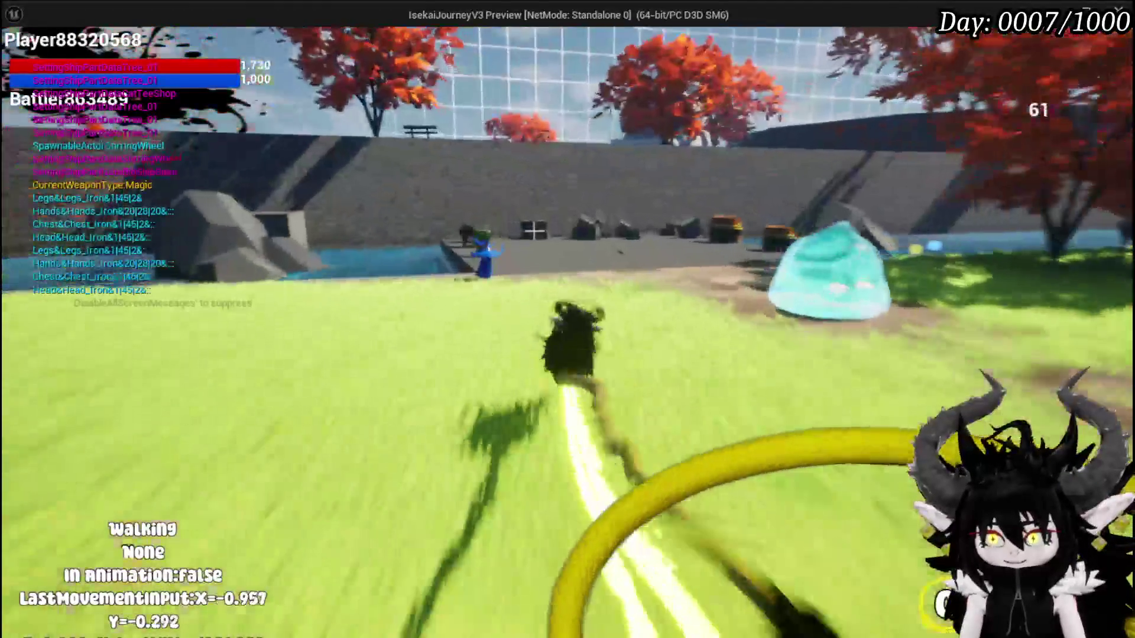
key("space")
key("shift")
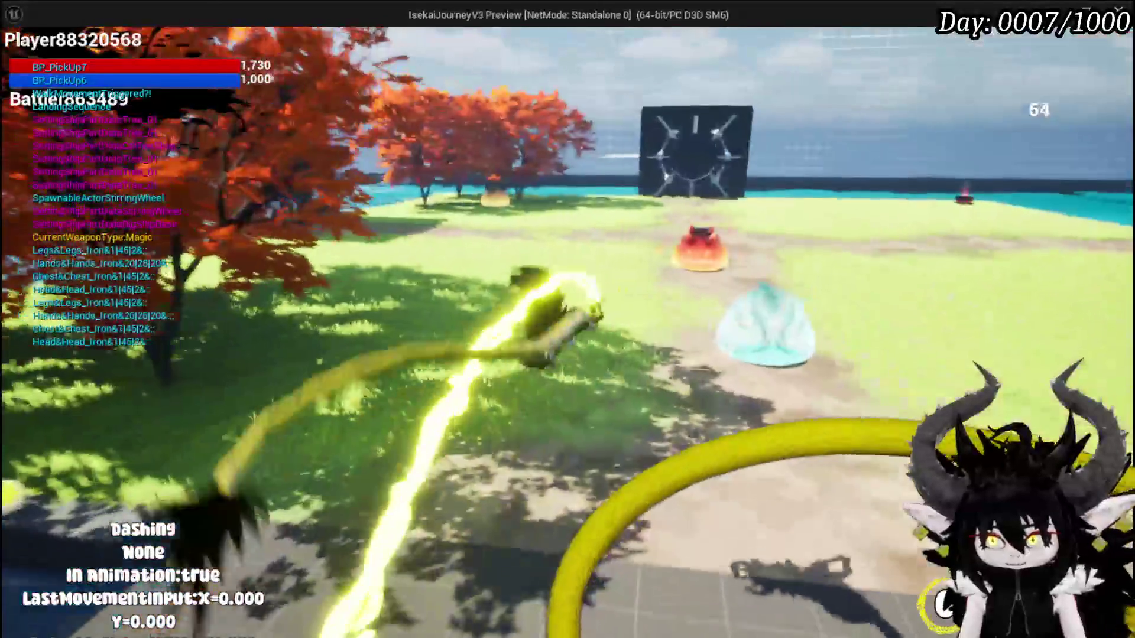
key("shift")
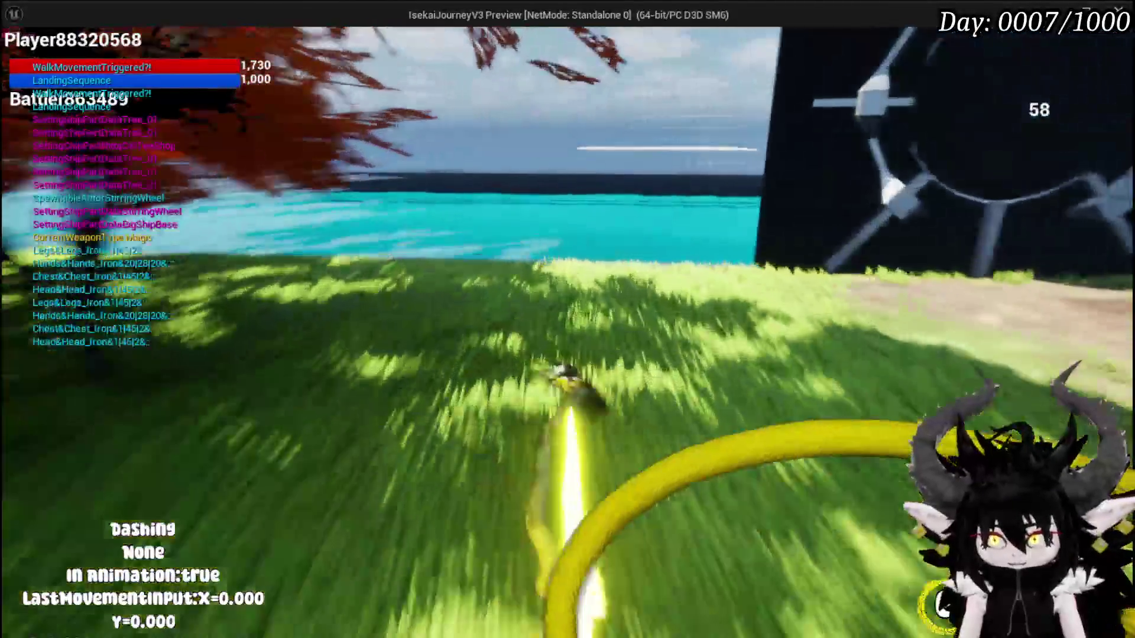
key("space")
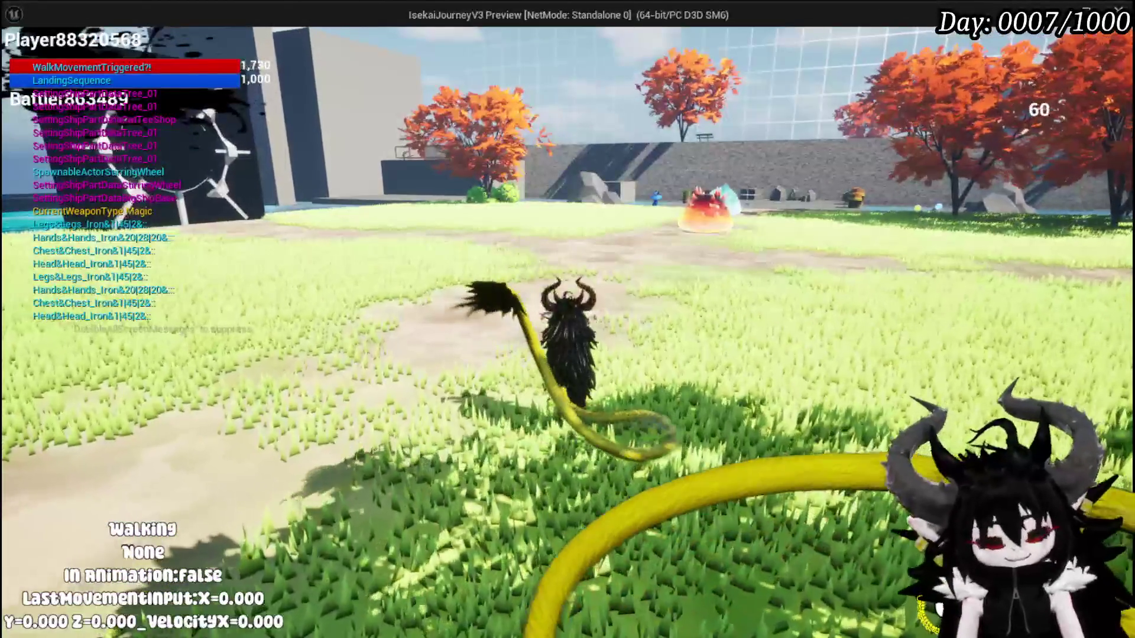
key("Escape")
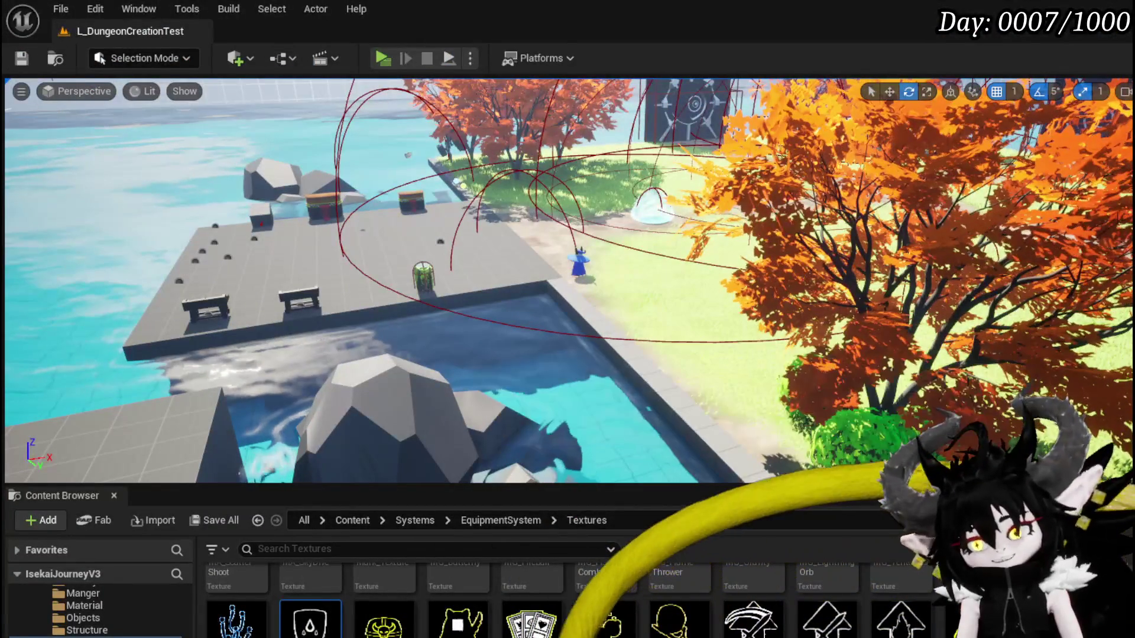
Connect the Branch's False output to Server Change Damage Response State
key("alt+Tab")
scroll(530, 261, "down", 6)
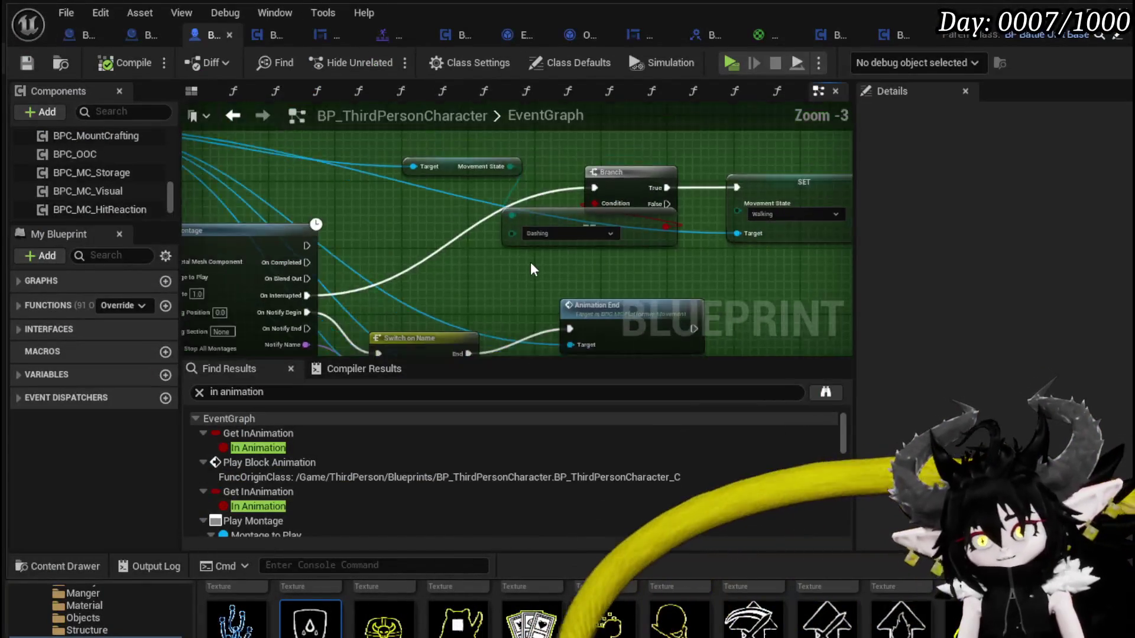
scroll(690, 236, "down", 4)
mouse_move(547, 233)
left_mouse_down()
mouse_move(519, 300)
mouse_move(485, 267)
mouse_move(295, 187)
left_mouse_up()
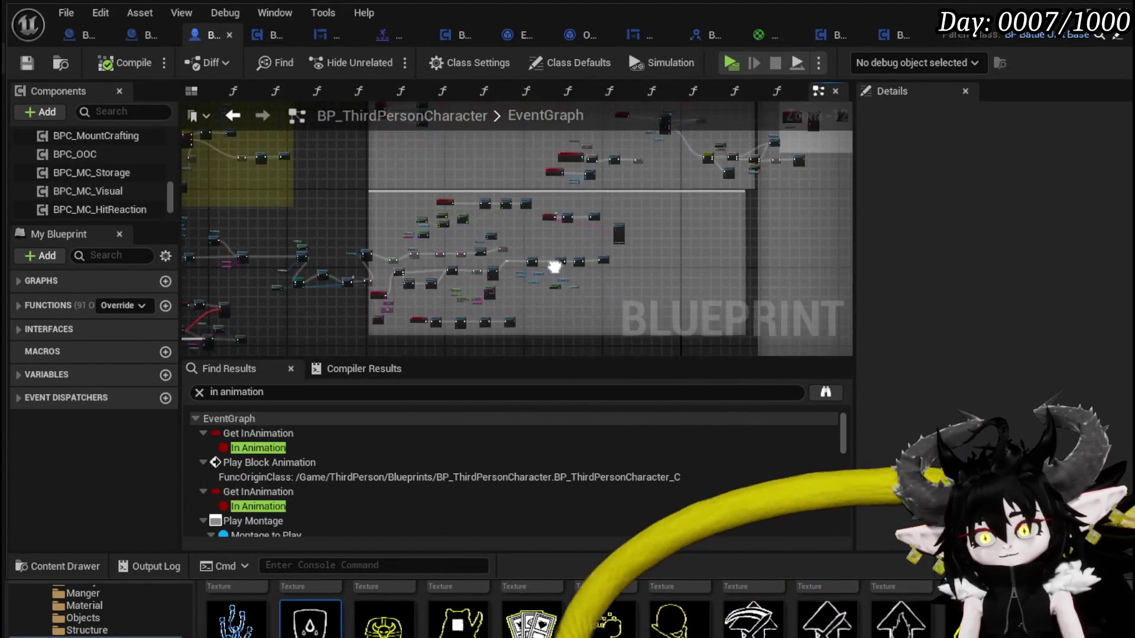
scroll(657, 263, "up", 5)
scroll(655, 260, "up", 4)
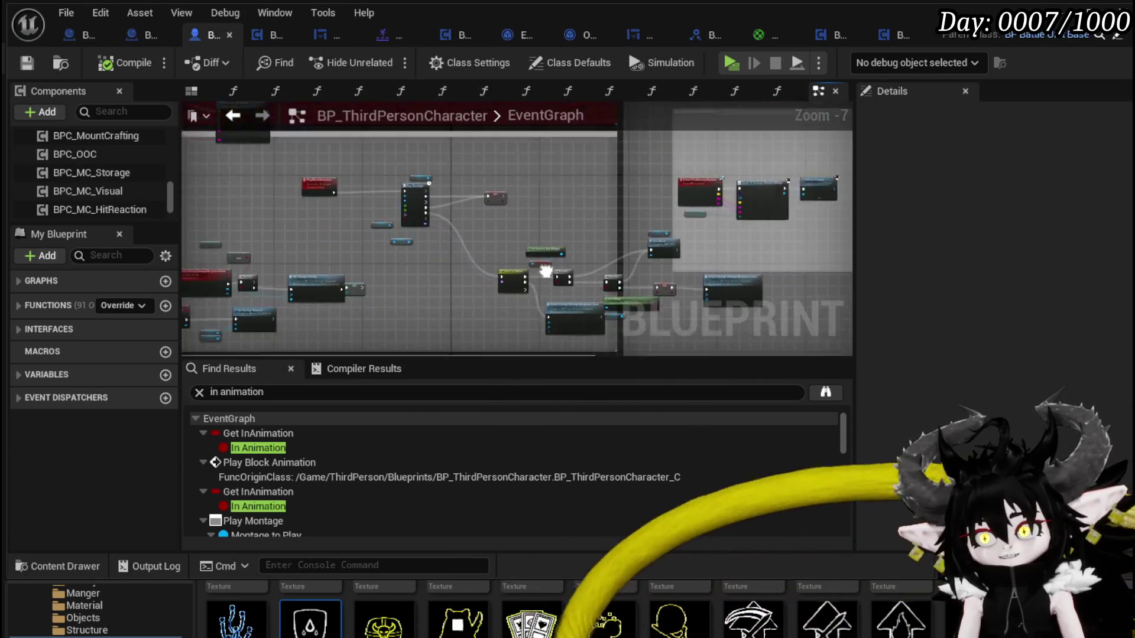
left_click_drag(510, 287, 505, 192)
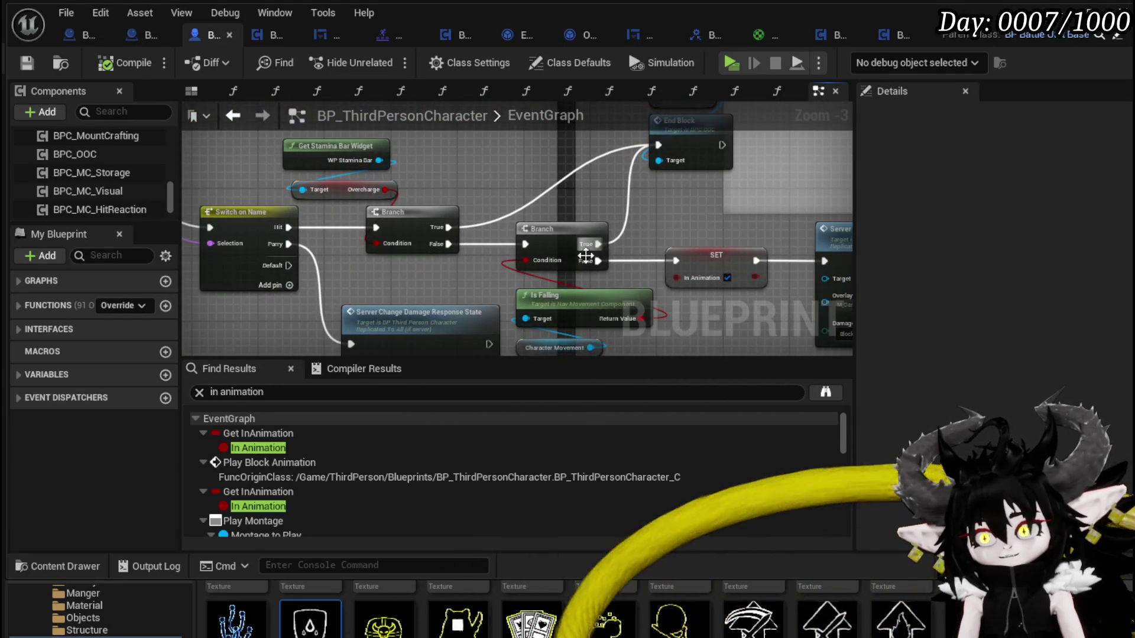
mouse_move(594, 261)
left_mouse_down()
mouse_move(759, 265)
mouse_move(722, 264)
left_mouse_up()
mouse_move(615, 260)
left_mouse_down()
mouse_move(617, 291)
mouse_move(161, 150)
mouse_move(211, 107)
mouse_move(296, 303)
mouse_move(308, 234)
left_mouse_up()
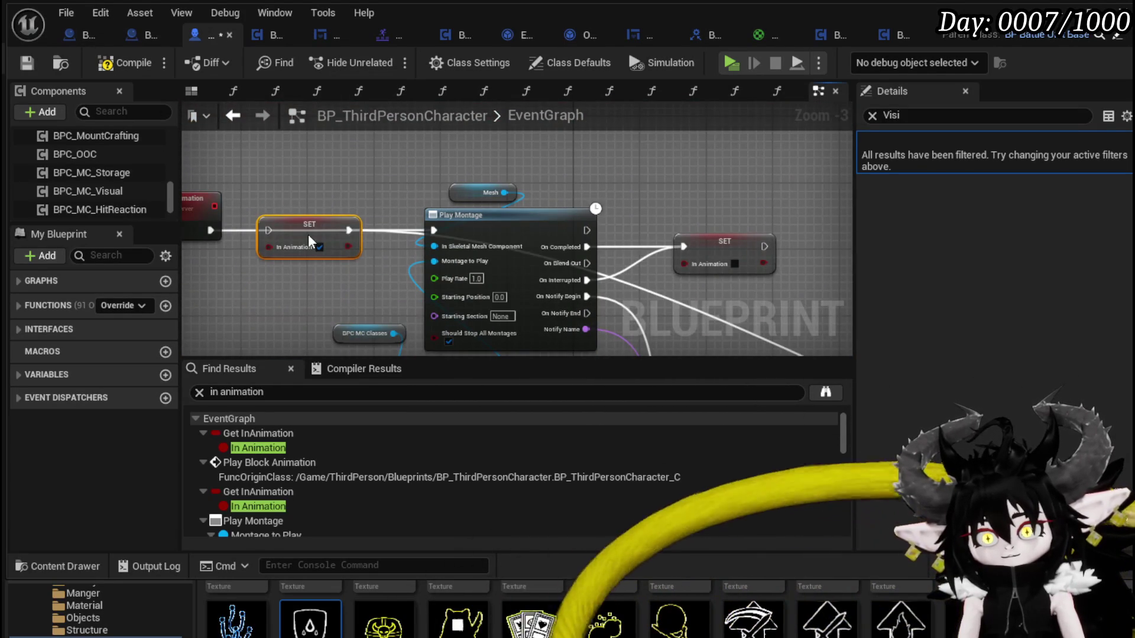
Route execution through SET In Animation into Play Montage and save the Blueprint
left_click_drag(210, 230, 269, 230)
left_click_drag(349, 230, 434, 230)
left_click(387, 201)
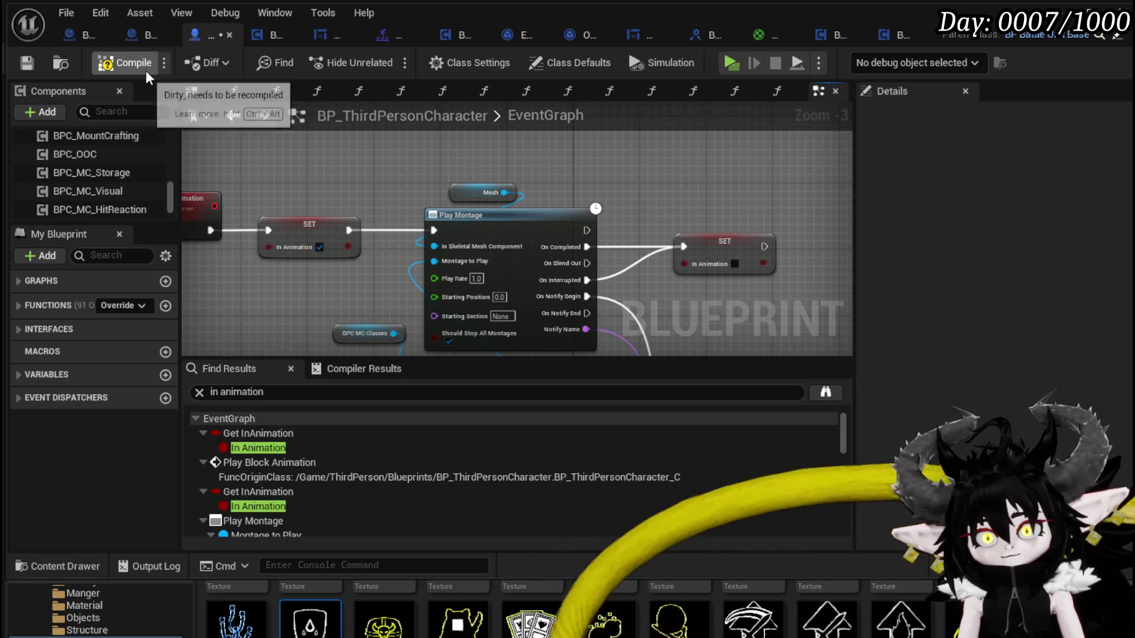
left_click(24, 62)
left_click_drag(690, 232, 543, 146)
scroll(528, 197, "down", 2)
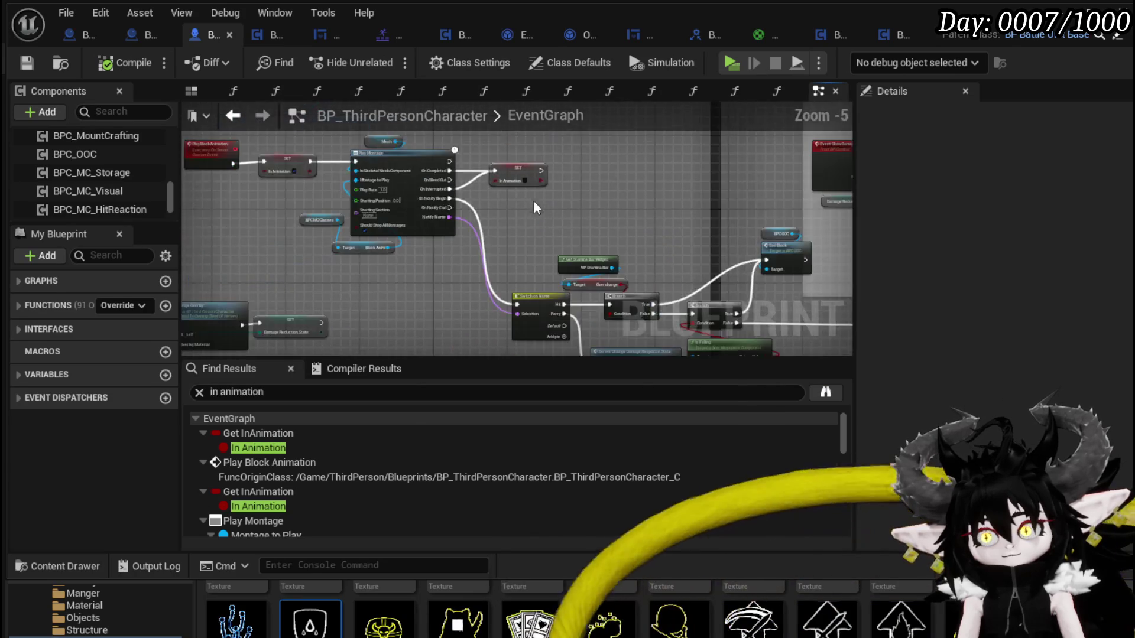
left_click_drag(720, 203, 744, 282)
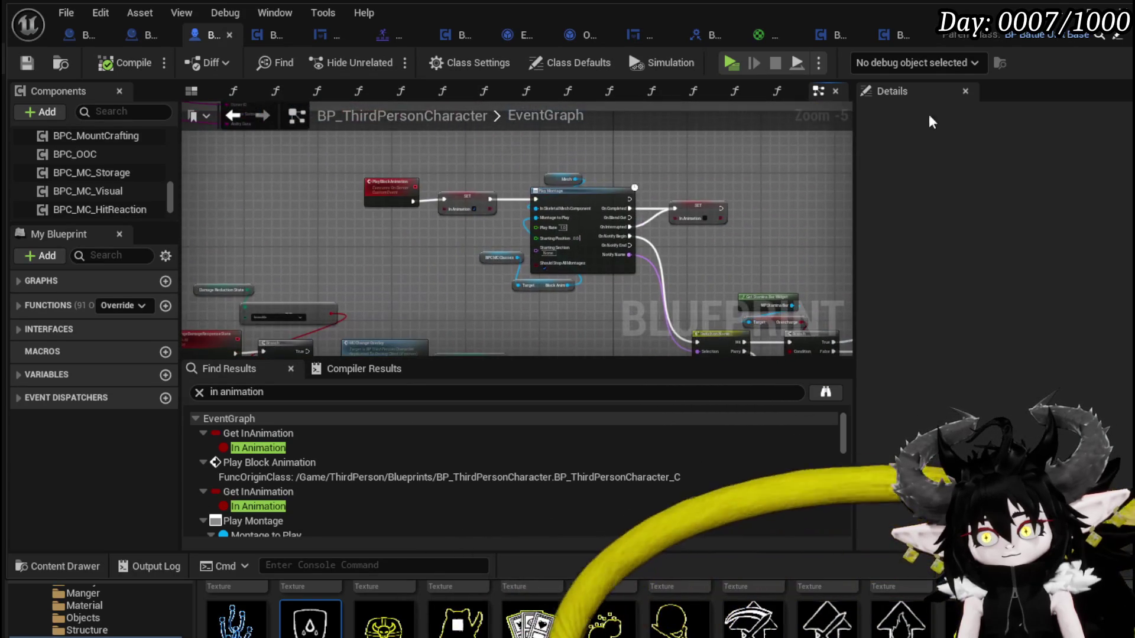
key("alt+Tab")
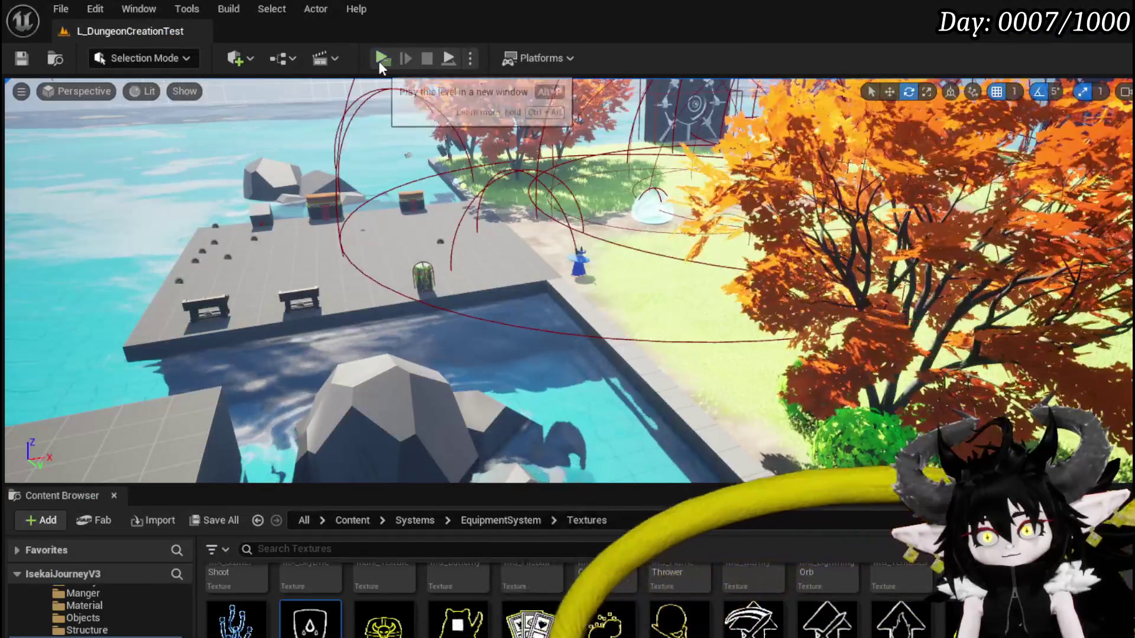
Start Play In Editor and dash the character several times toward the wall and gate
key("alt+p")
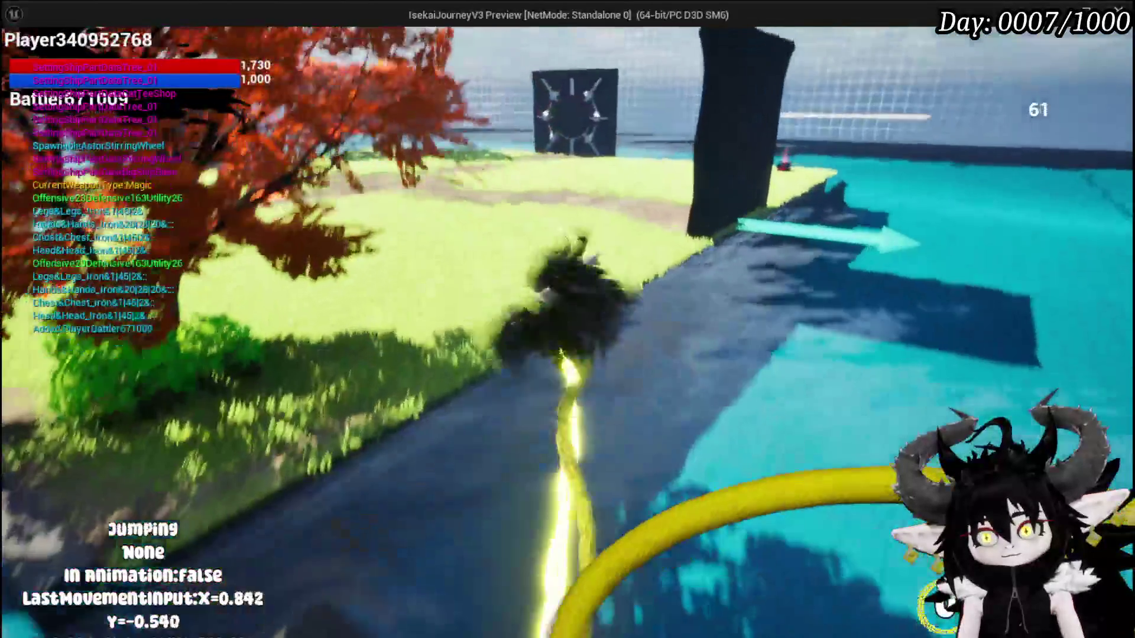
key("shift")
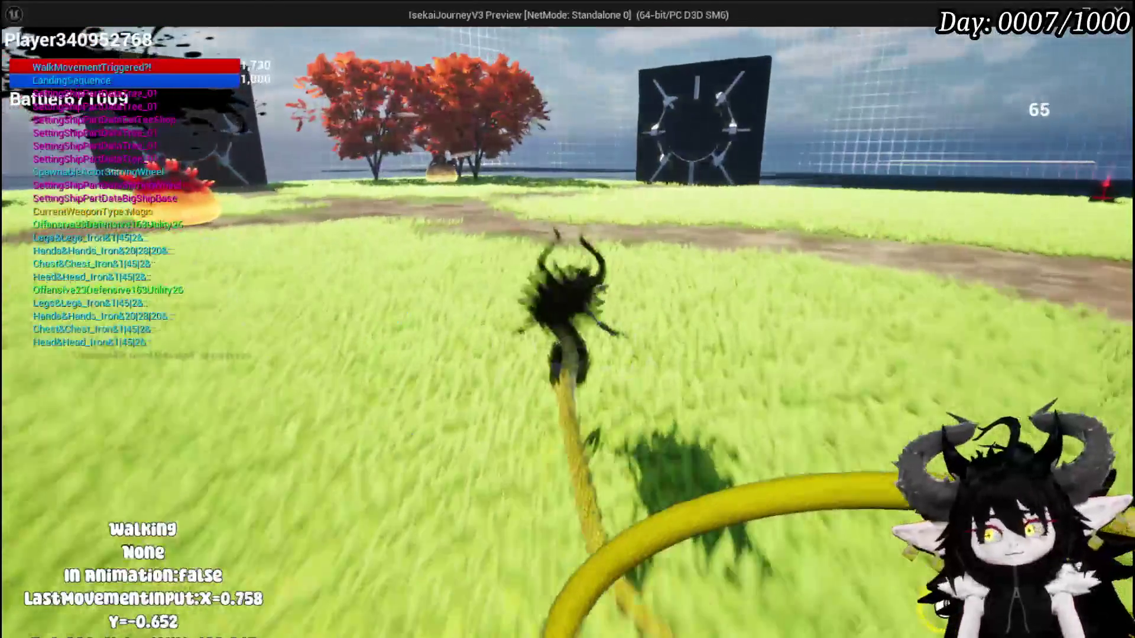
key("shift")
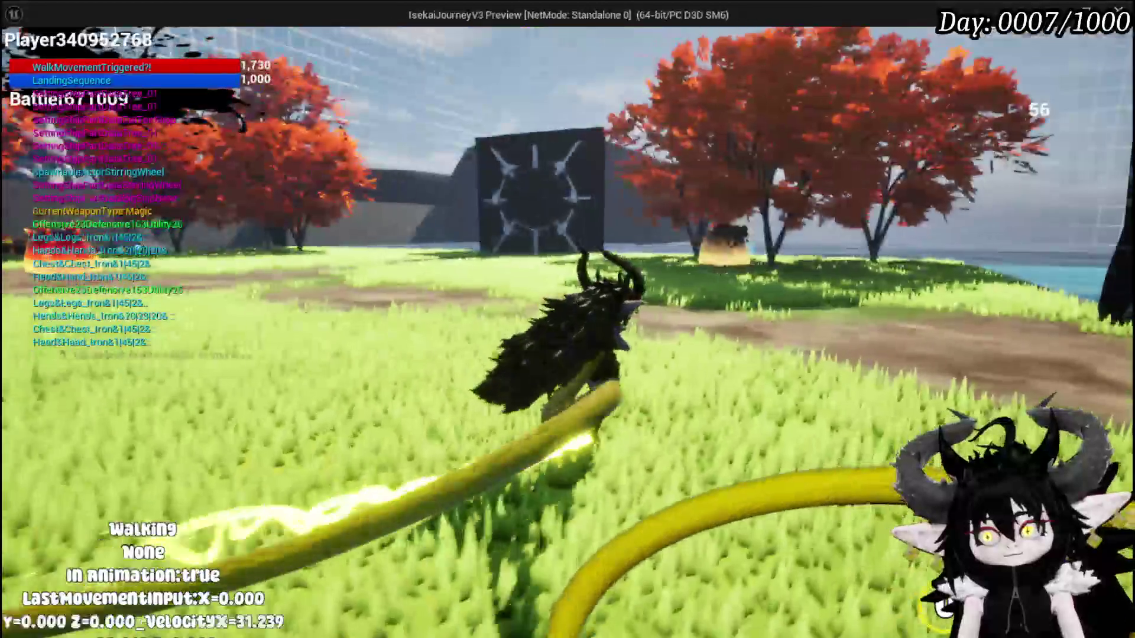
key("shift")
key("shift")
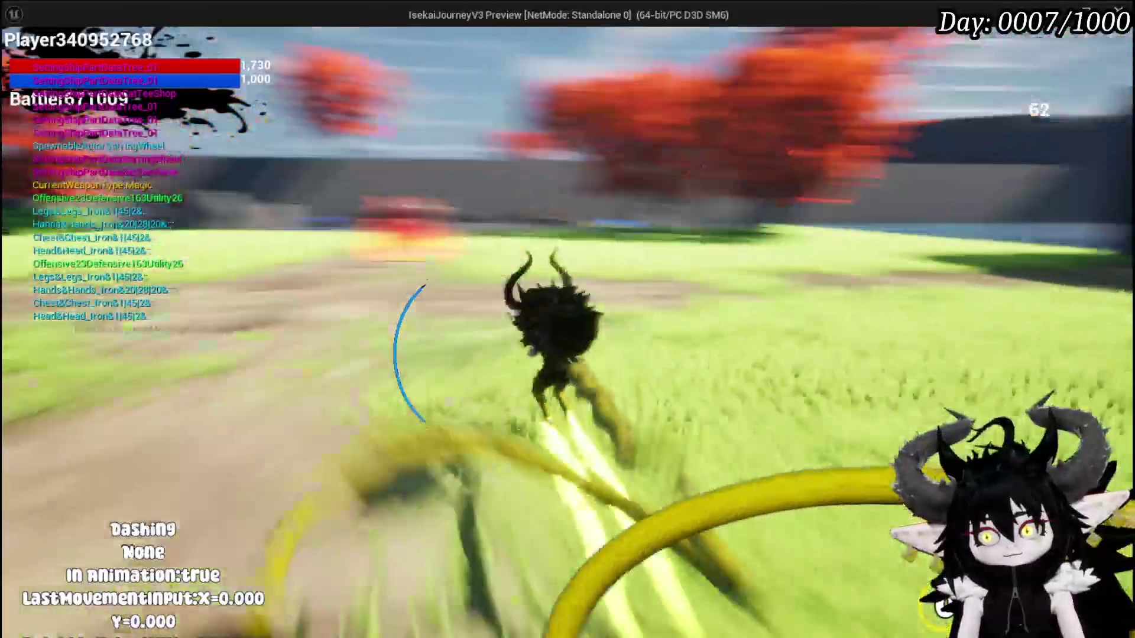
key("shift")
key("w")
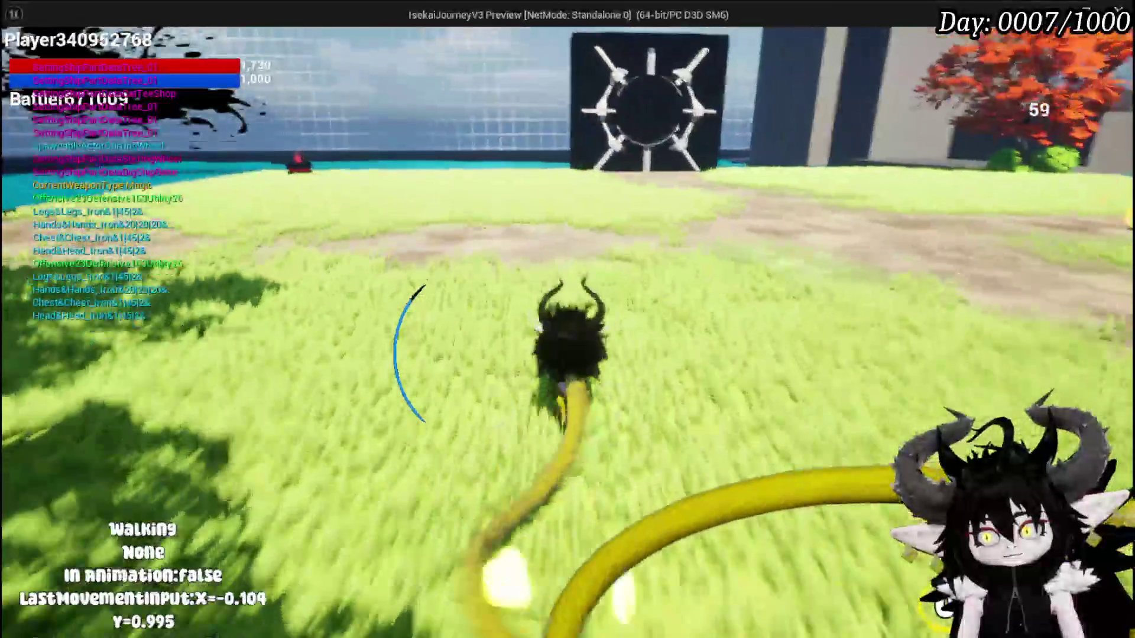
Test block and parry with E while moving, stop the preview, and save all assets
key("e")
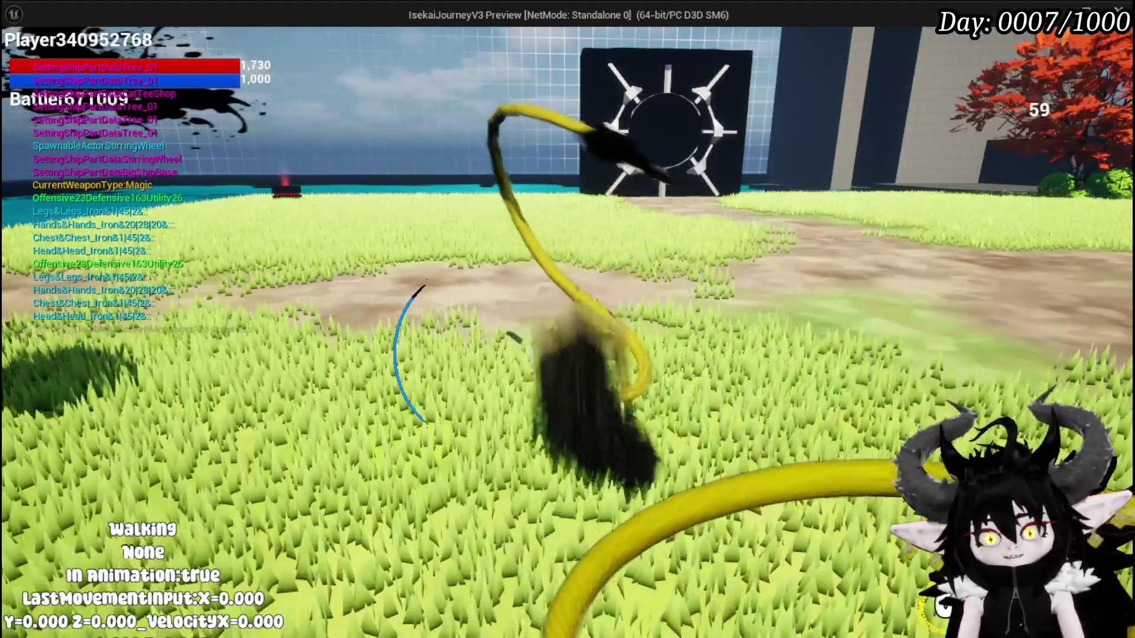
key("e")
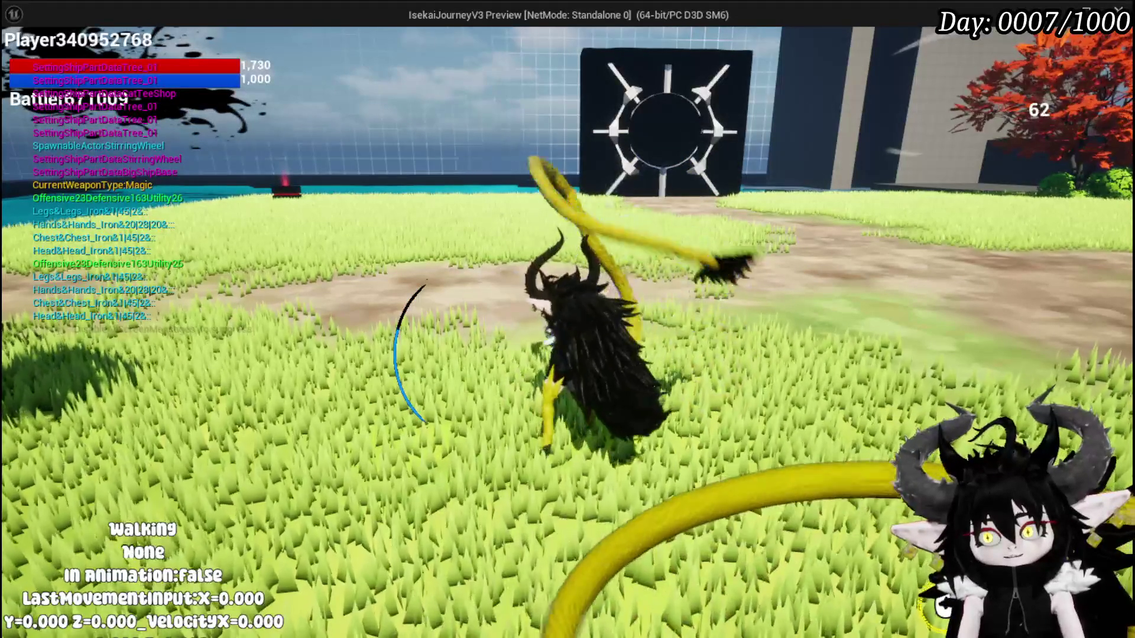
key("w")
key("e")
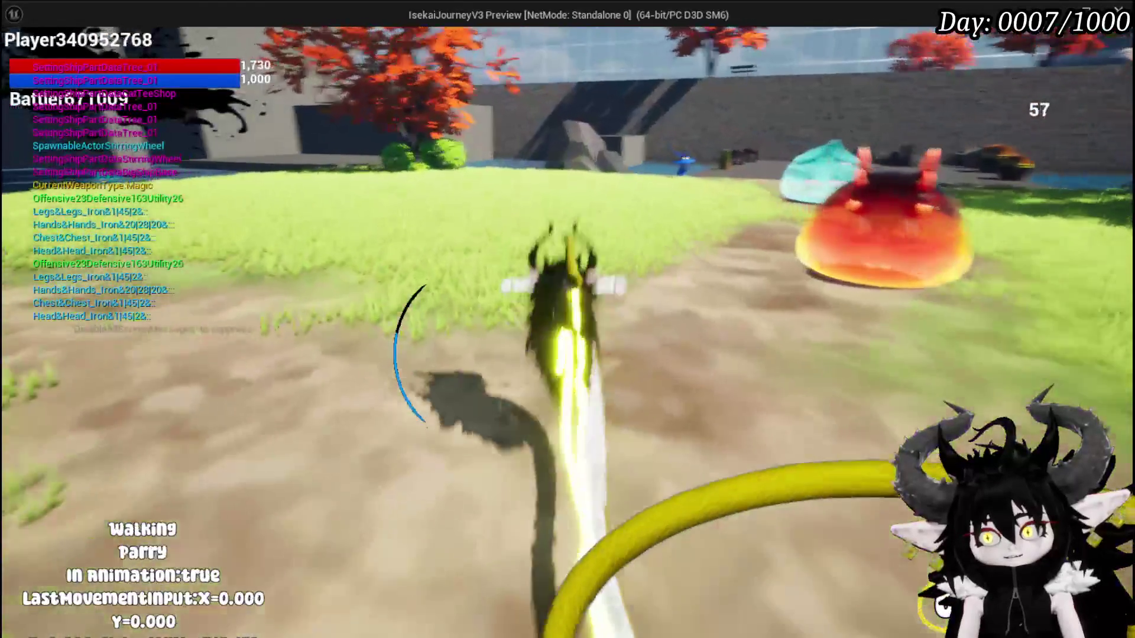
key("w")
key("e")
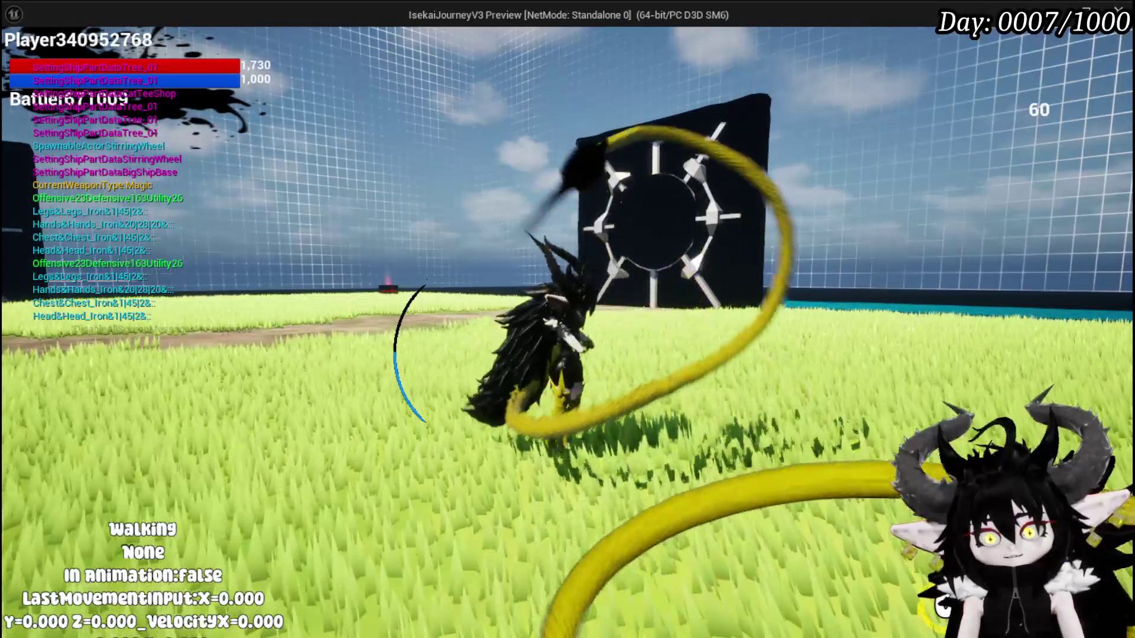
key("Escape")
left_click(21, 59)
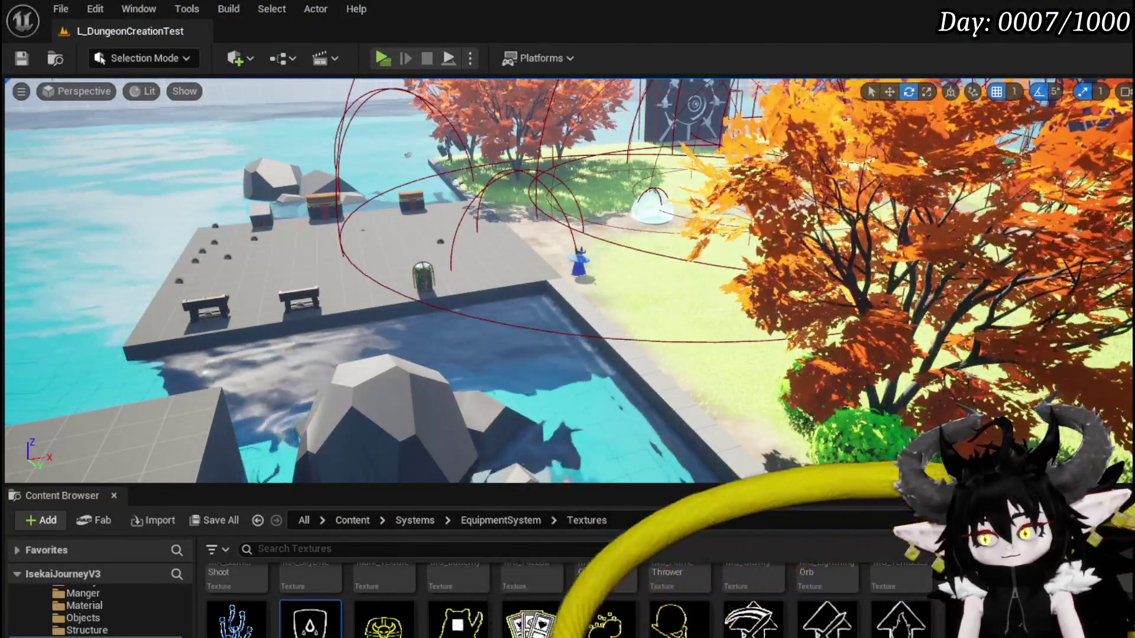
Review the Play Montage and Branch logic in BP_ThirdPersonCharacter, then switch to BPC_OOC
key("alt+Tab")
scroll(462, 277, "down", 2)
mouse_move(431, 286)
left_mouse_down()
mouse_move(376, 271)
mouse_move(425, 255)
left_mouse_up()
scroll(425, 255, "up", 3)
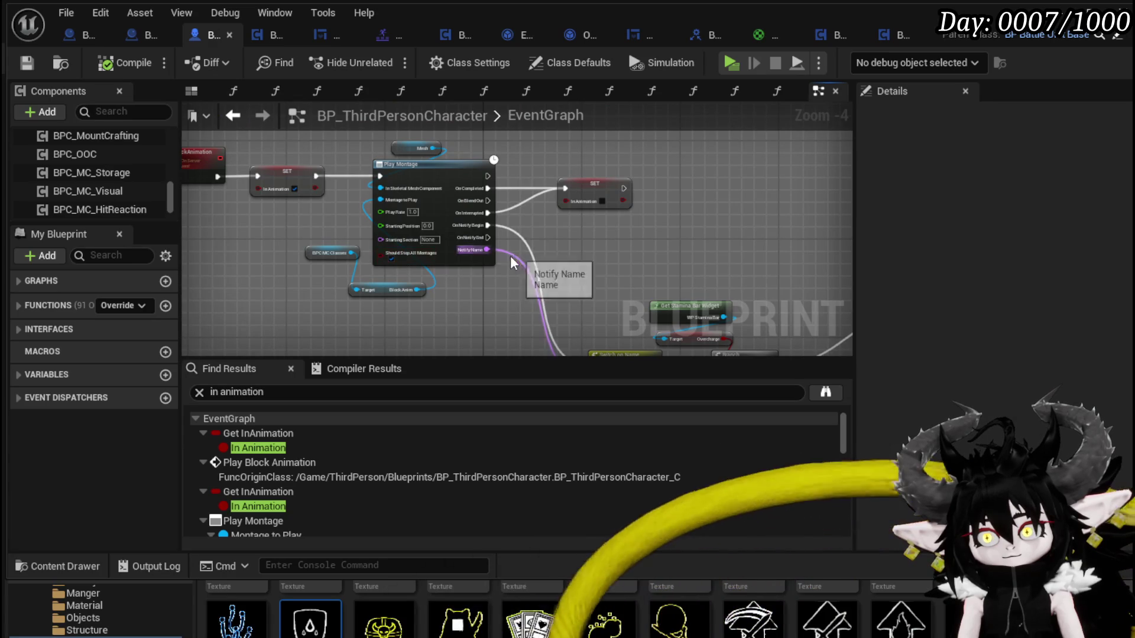
scroll(398, 260, "down", 2)
mouse_move(221, 293)
left_mouse_down()
mouse_move(562, 202)
mouse_move(570, 259)
left_mouse_up()
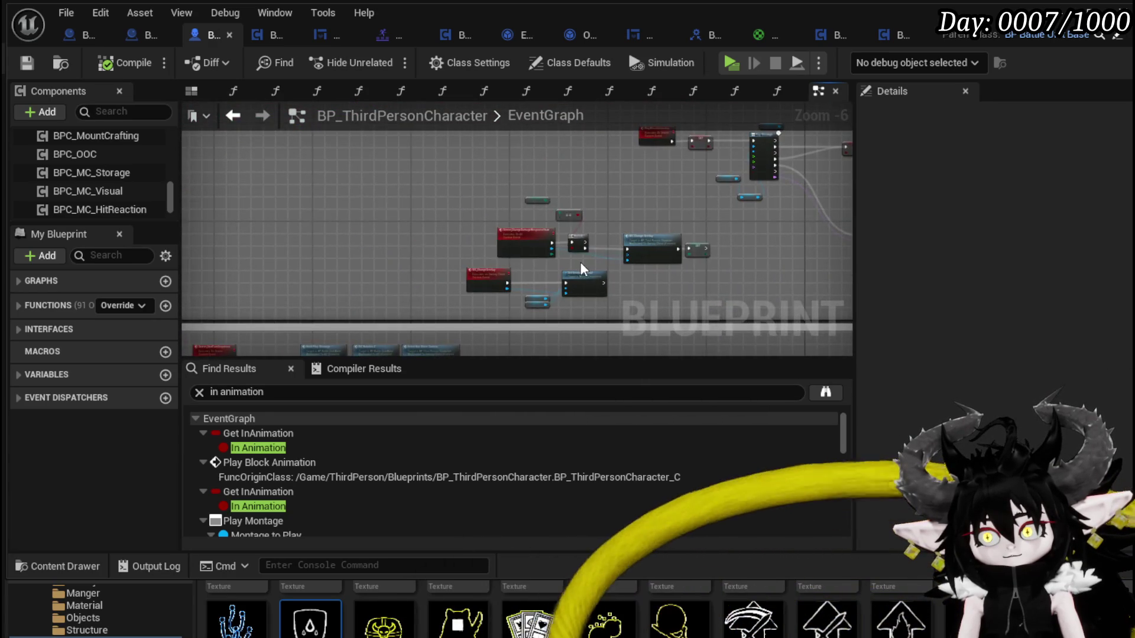
scroll(570, 263, "up", 4)
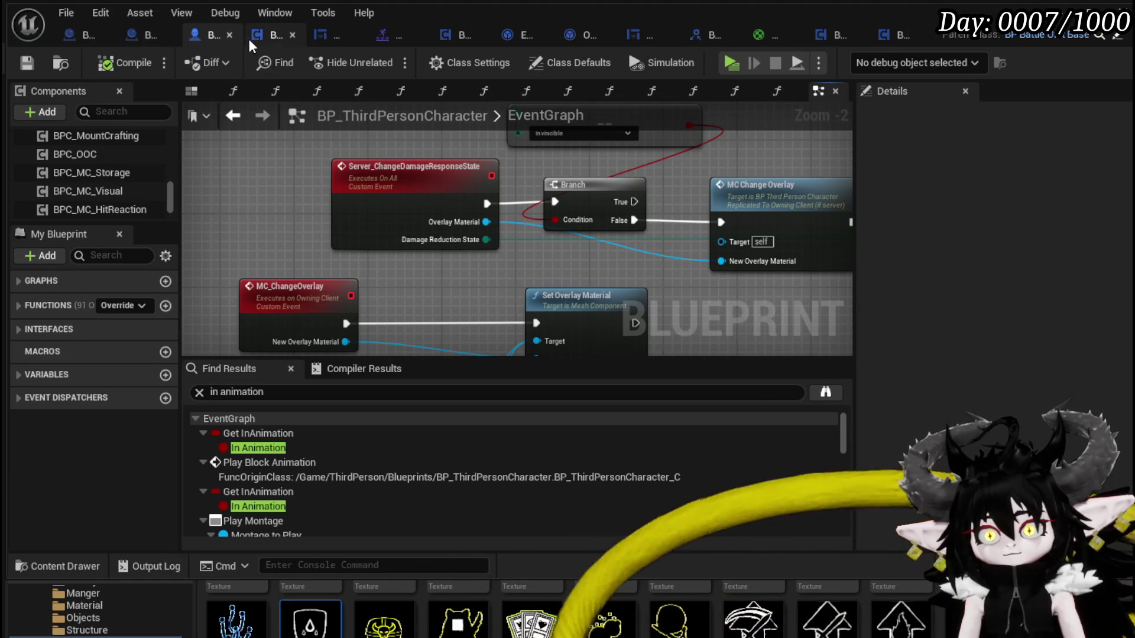
left_click(448, 37)
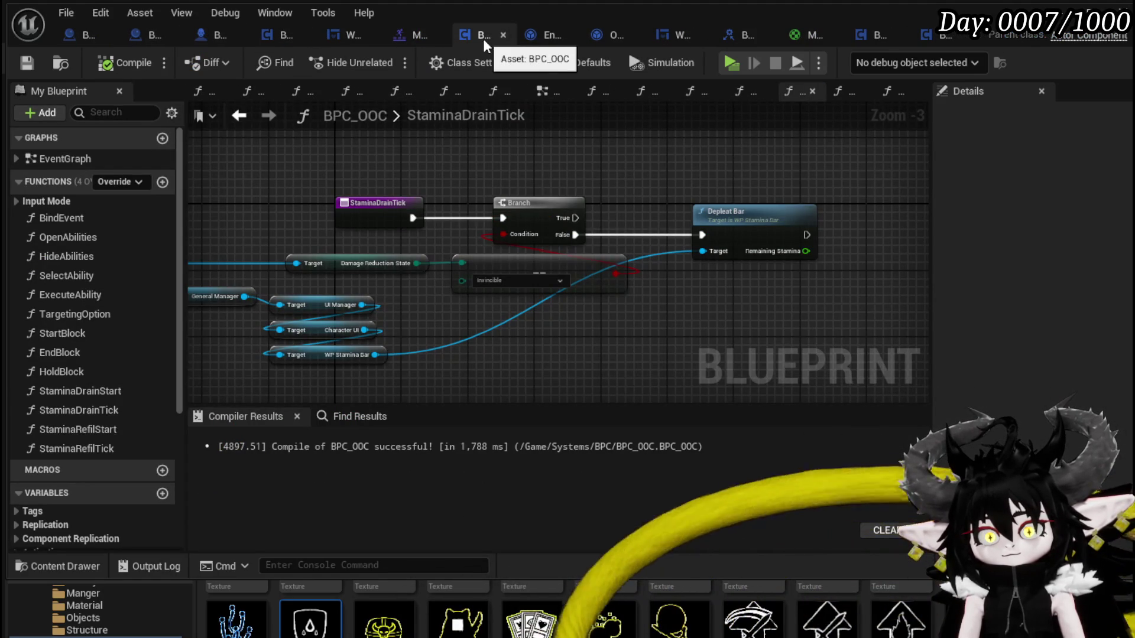
Open the EndBlock function, shift its entry node left, and add an Owner getter
double_click(59, 352)
scroll(434, 293, "down", 2)
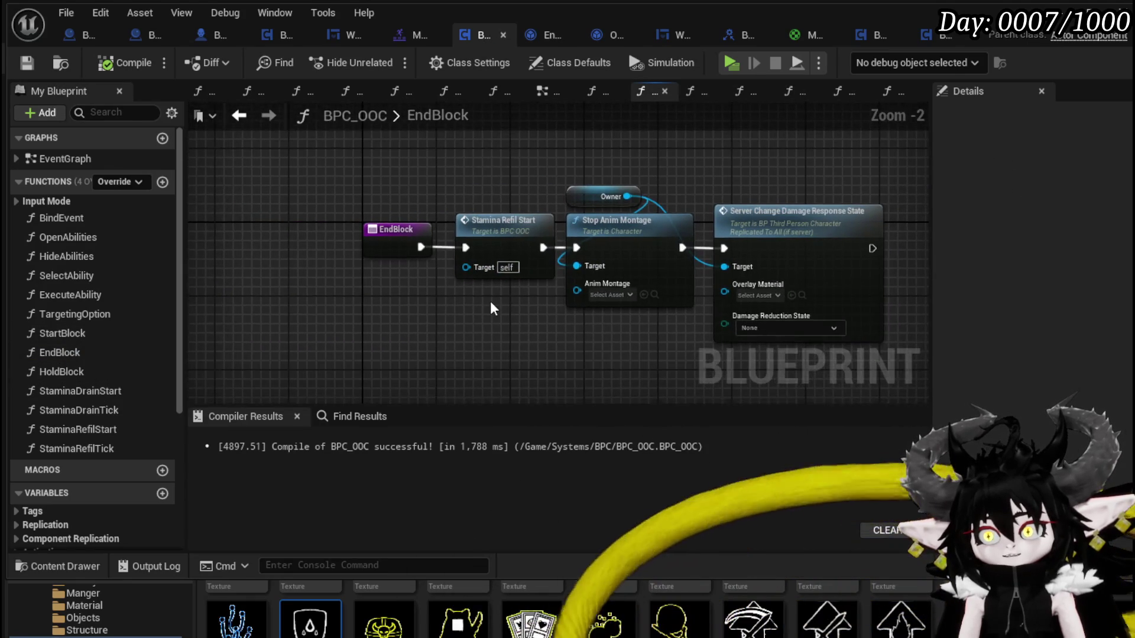
left_click_drag(493, 239, 373, 243)
mouse_move(282, 243)
left_mouse_down()
mouse_move(228, 246)
mouse_move(377, 243)
left_mouse_up()
left_click_drag(421, 335, 620, 317)
scroll(134, 413, "down", 3)
mouse_move(51, 501)
left_mouse_down()
mouse_move(245, 195)
mouse_move(224, 225)
mouse_move(362, 319)
left_mouse_up()
left_click(254, 254)
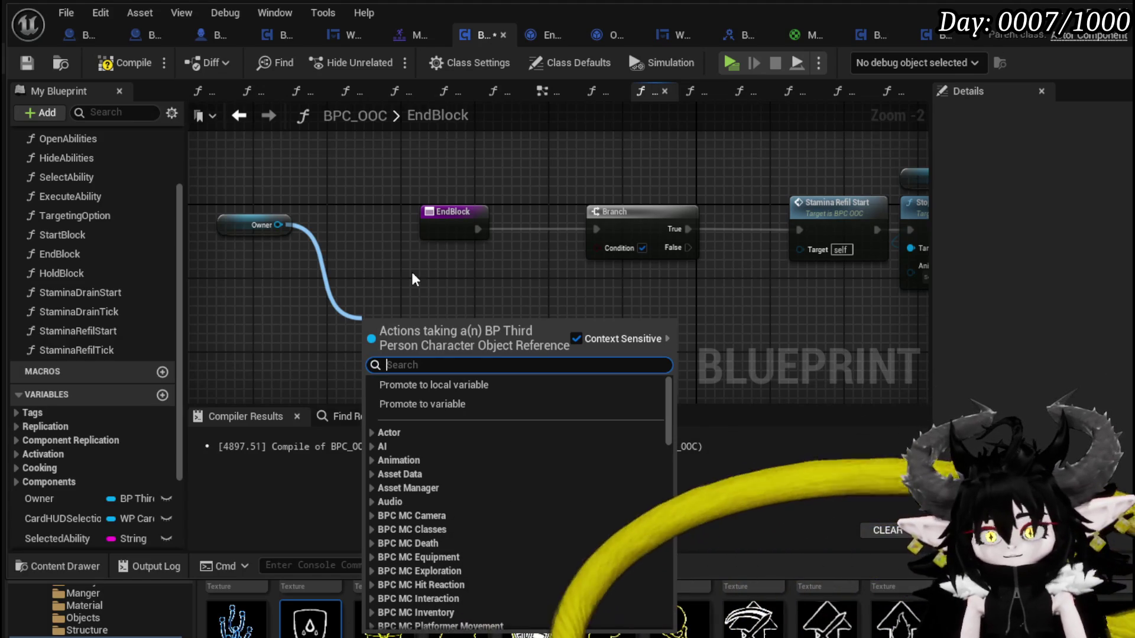
Add Get Stamina Bar Widget from Owner and a Get Overcharge node from it
type("Stamin")
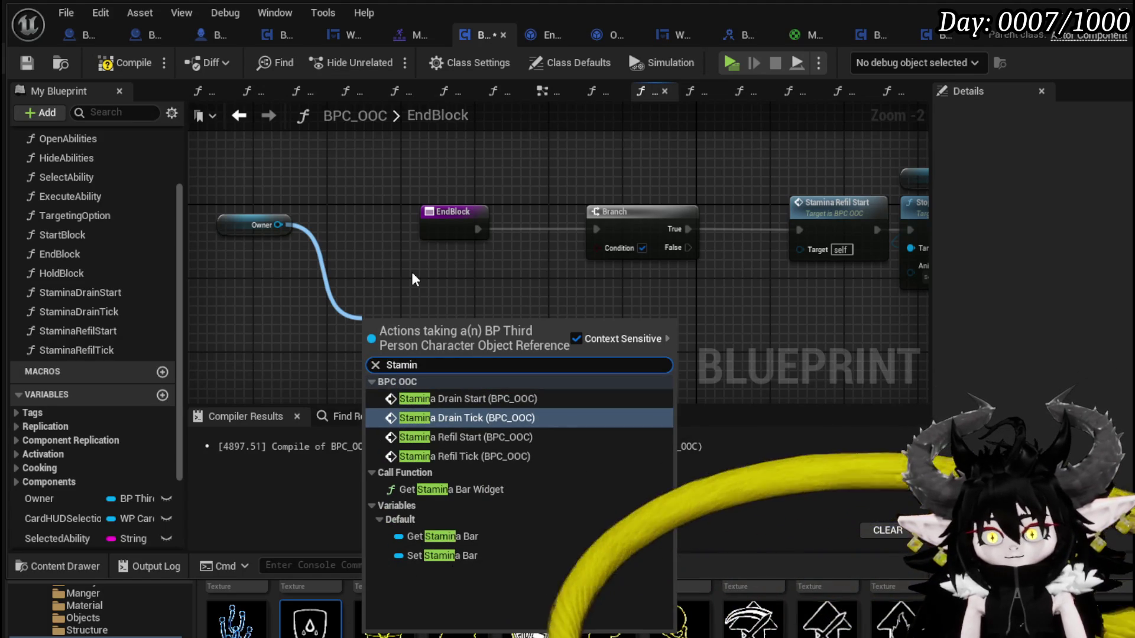
left_click(459, 489)
mouse_move(505, 322)
left_mouse_down()
mouse_move(586, 330)
mouse_move(626, 319)
mouse_move(298, 319)
mouse_move(403, 332)
left_mouse_up()
type("Overch")
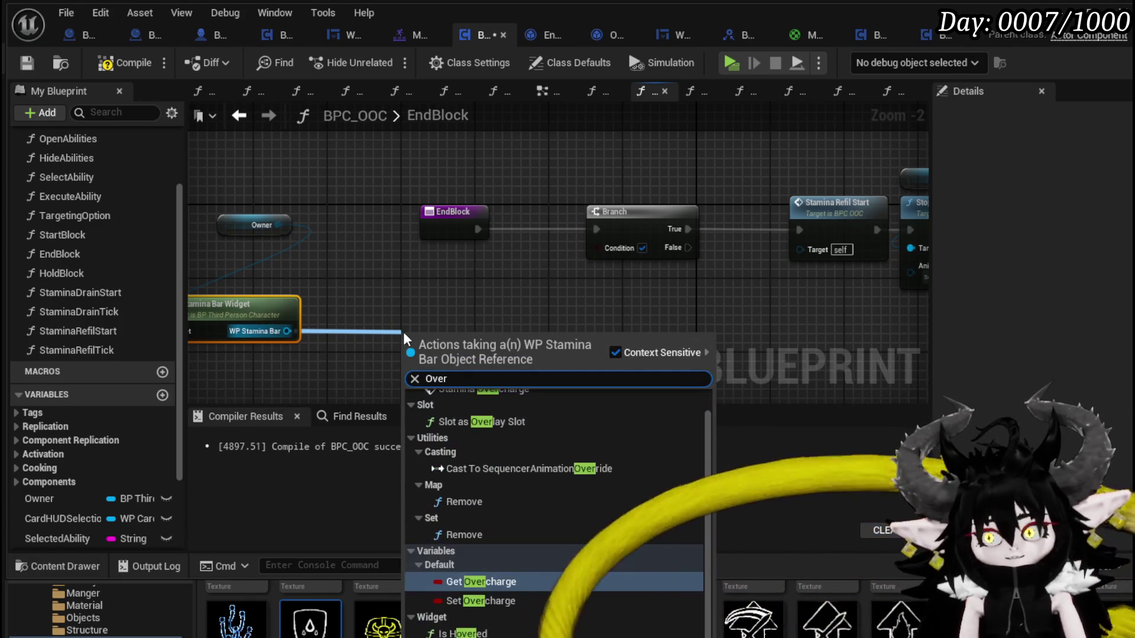
key("Return")
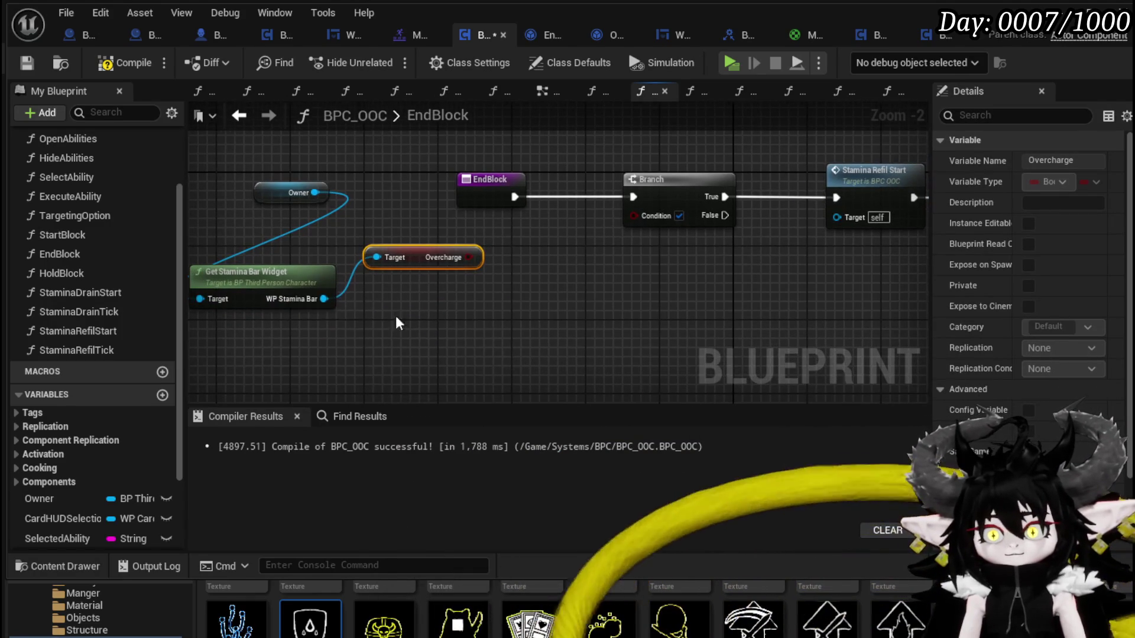
left_click_drag(324, 299, 391, 341)
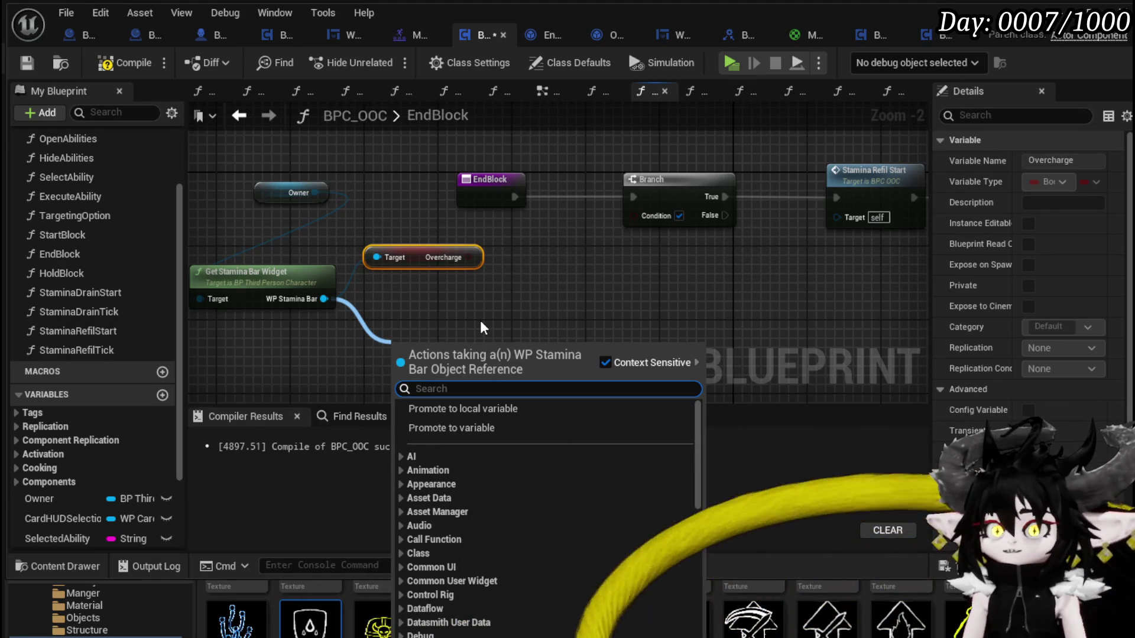
left_click(310, 196)
Add a Damage Reduction State getter on Owner feeding an enum equality check
left_click_drag(309, 196, 497, 324)
type("Dama")
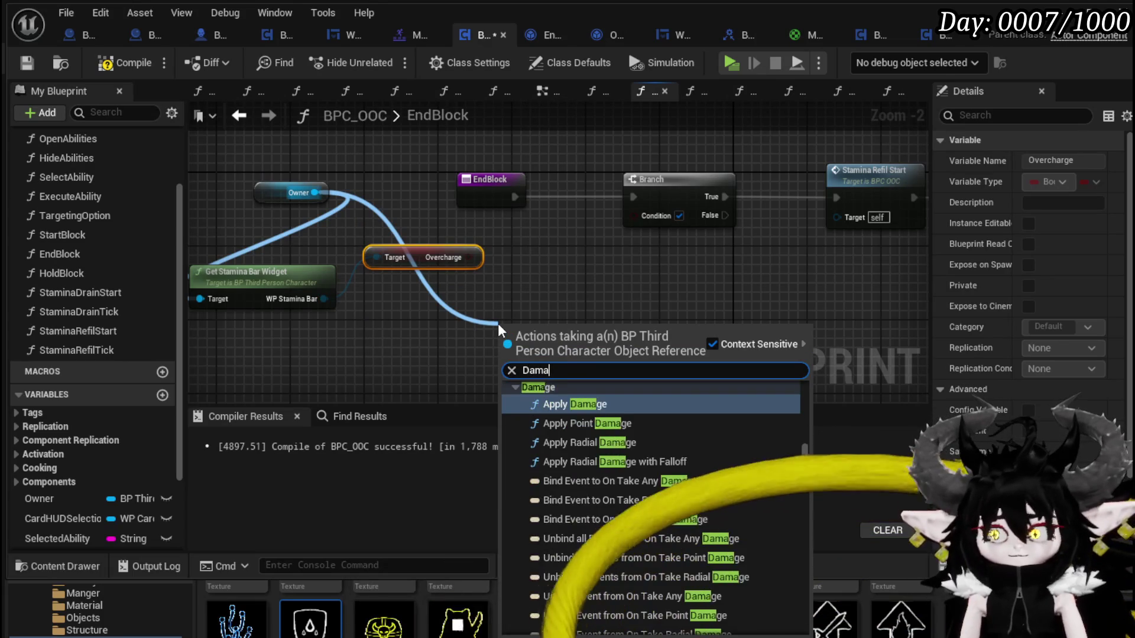
type("geRe")
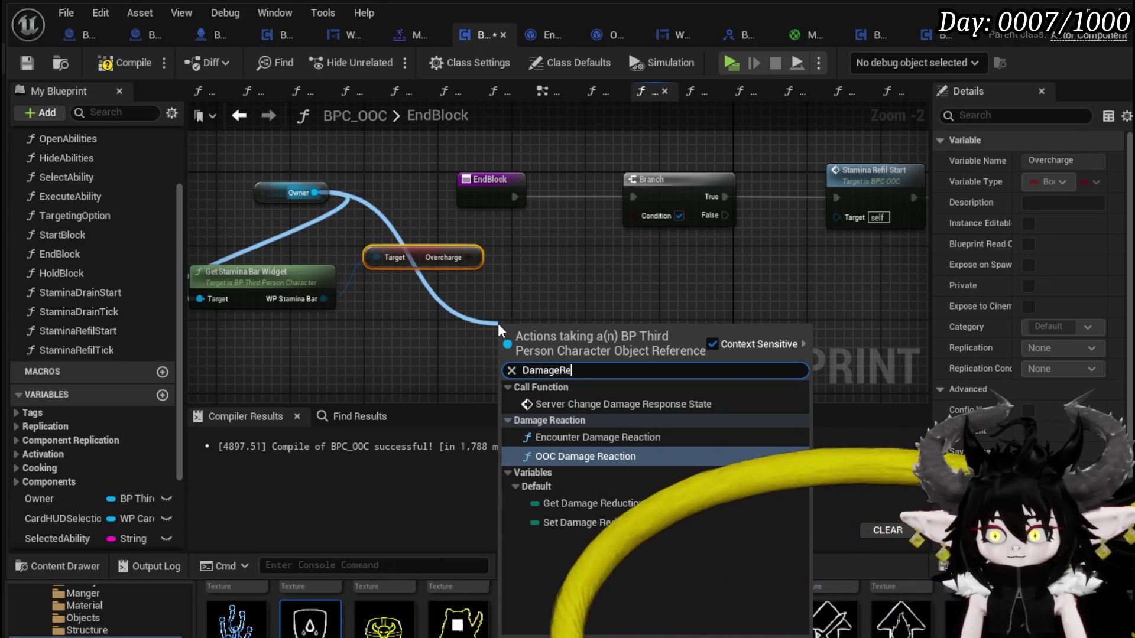
left_click(632, 504)
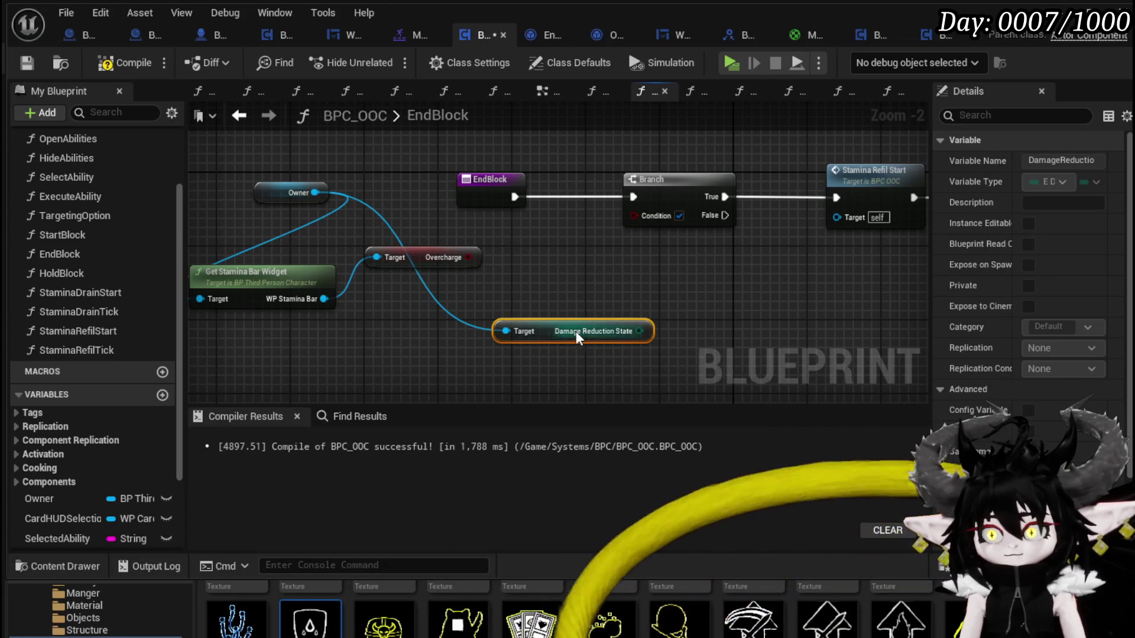
mouse_move(439, 352)
left_mouse_down()
mouse_move(392, 362)
mouse_move(548, 333)
left_mouse_up()
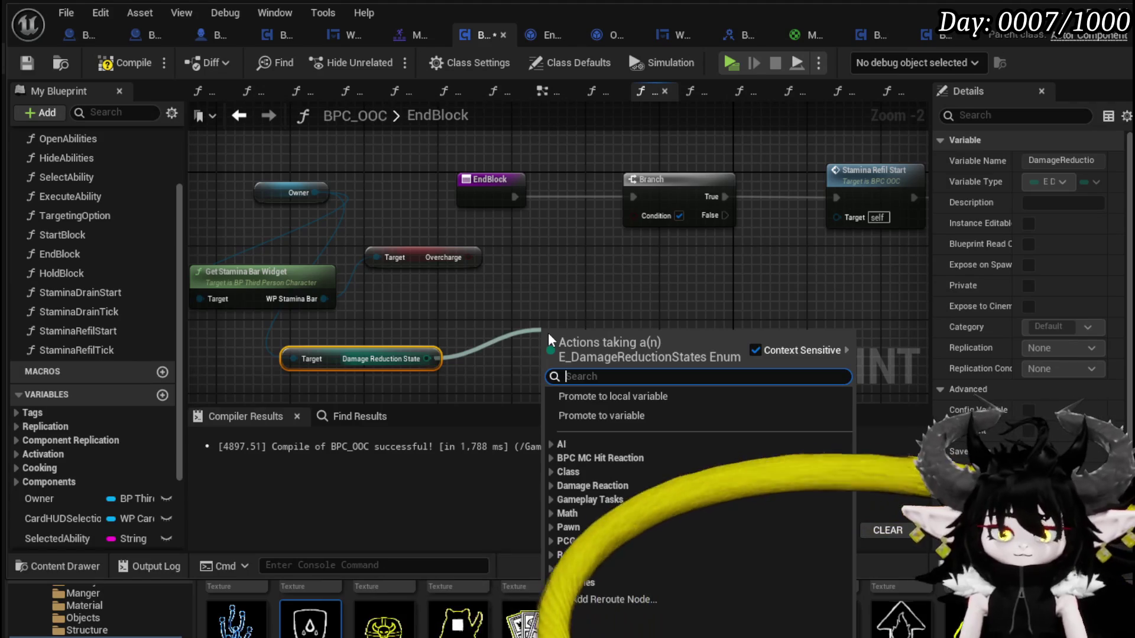
type("==")
left_click(628, 425)
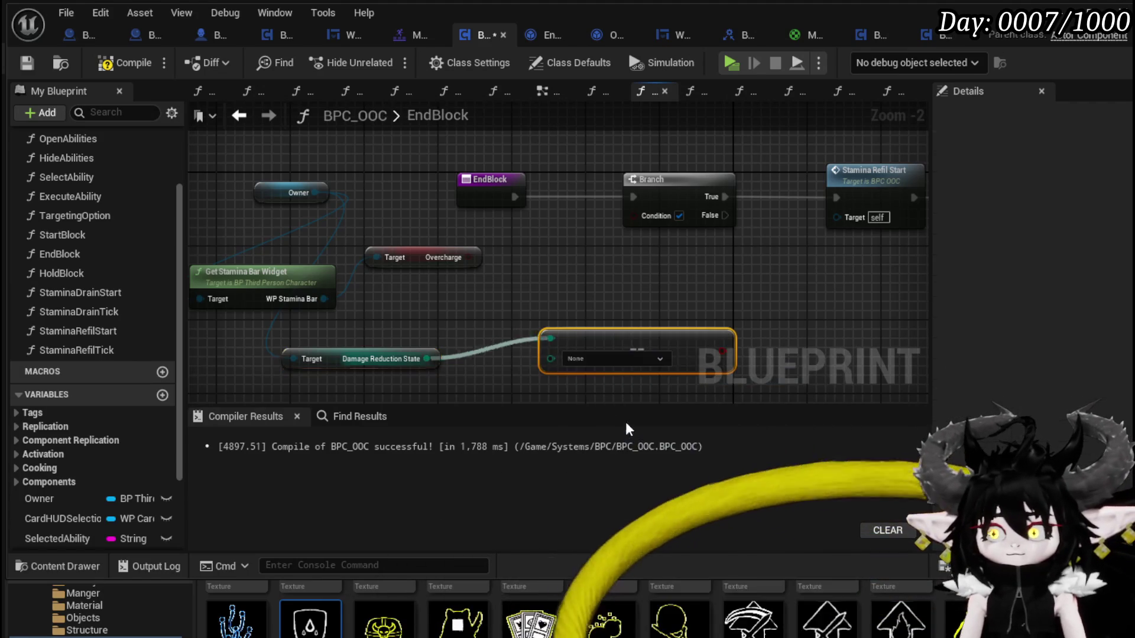
OR Overcharge with the state check into the Branch condition, compile, and start a play test
left_click_drag(495, 287, 629, 285)
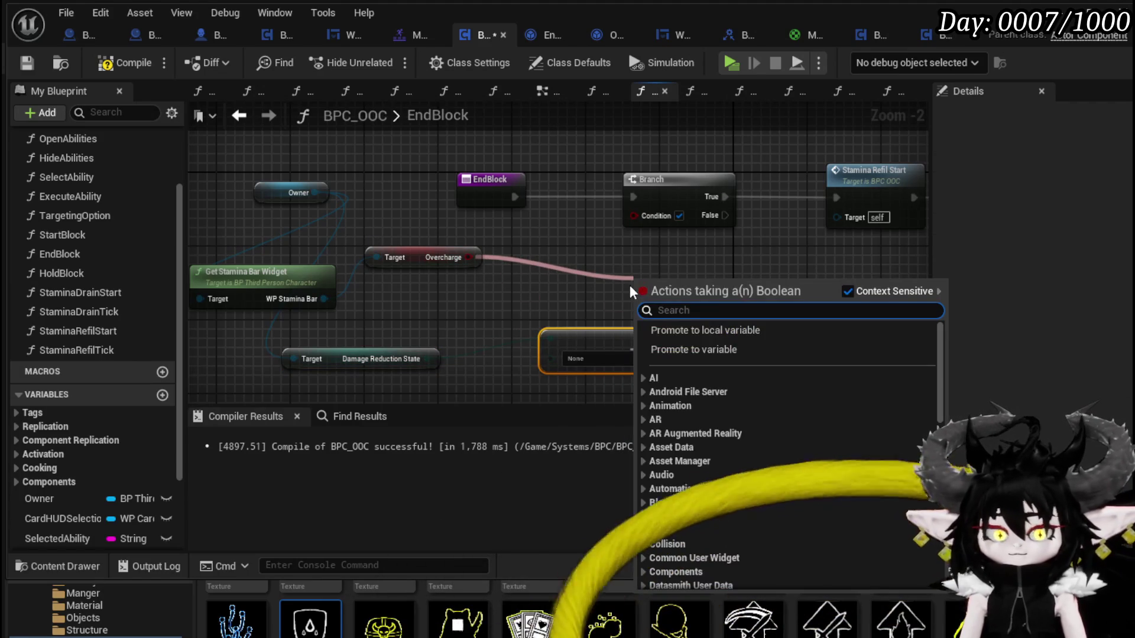
type("Or")
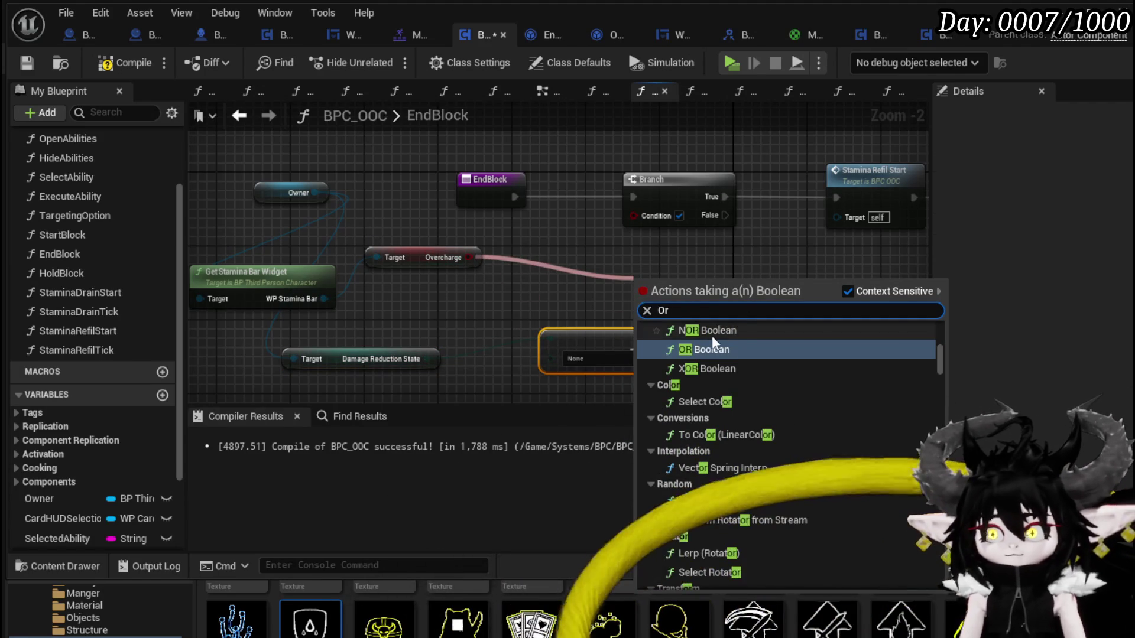
left_click(688, 349)
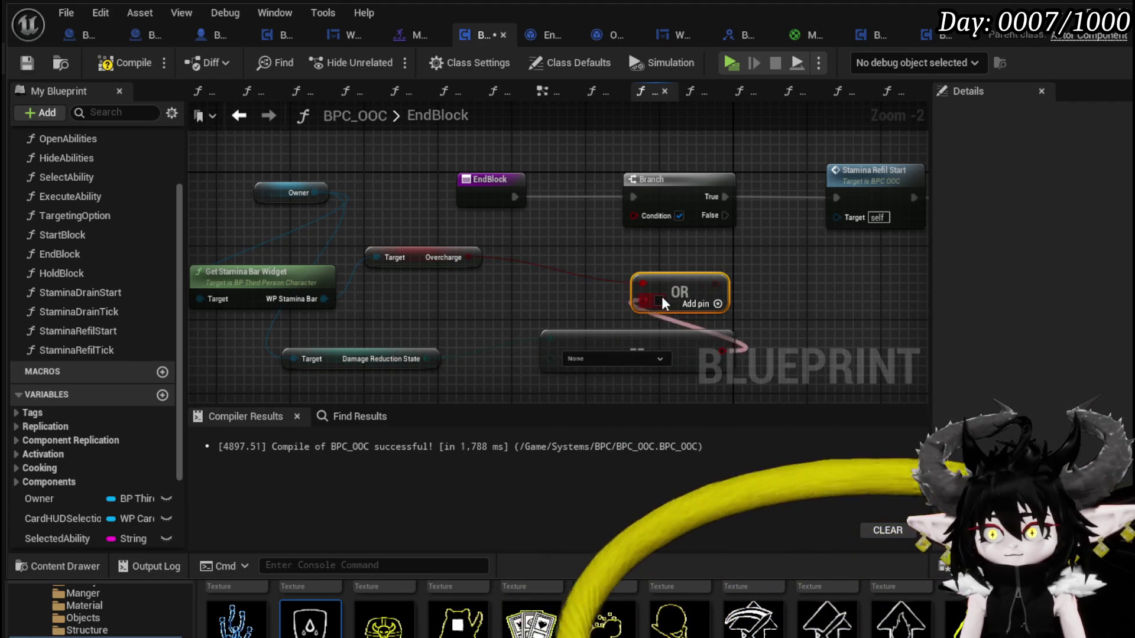
left_click_drag(714, 284, 658, 219)
left_click_drag(710, 351, 544, 304)
left_click_drag(678, 289, 559, 253)
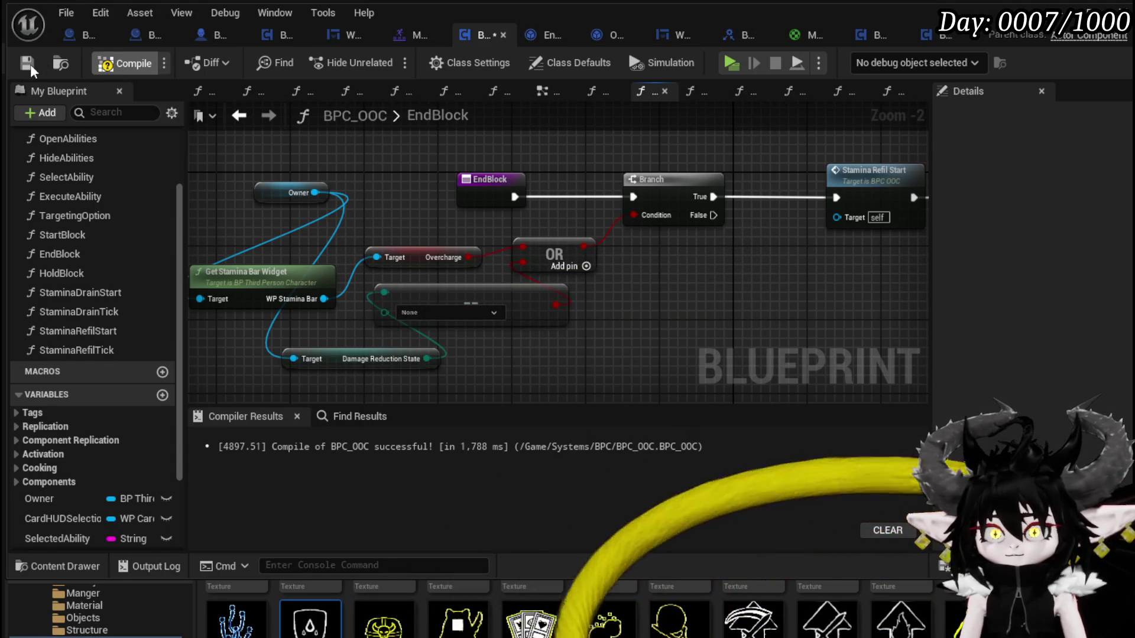
key("F7")
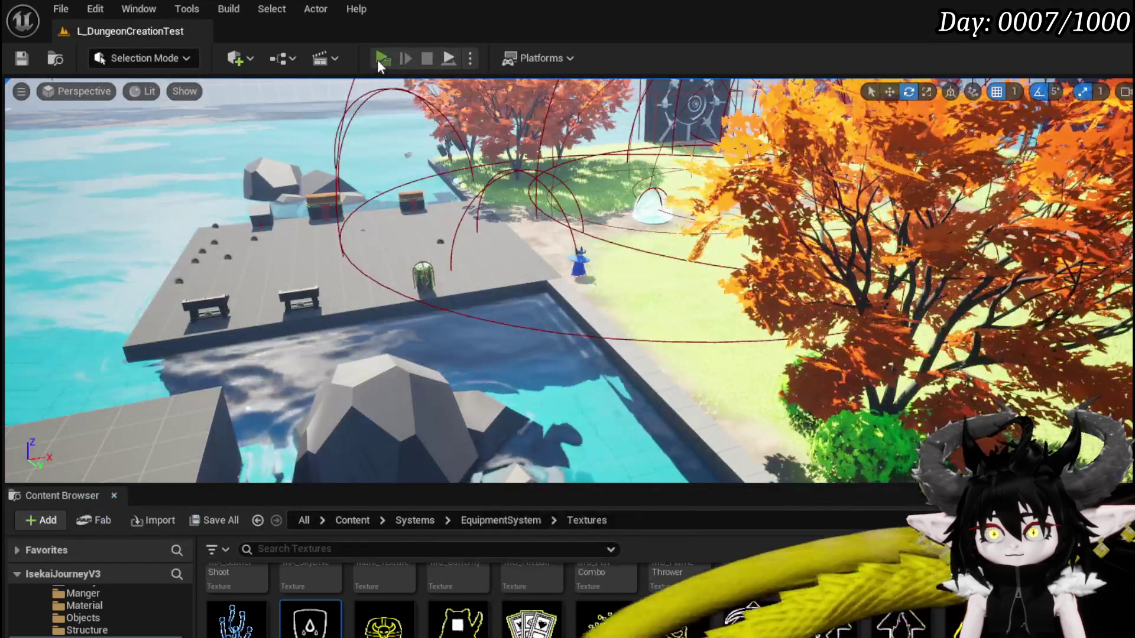
left_click(377, 59)
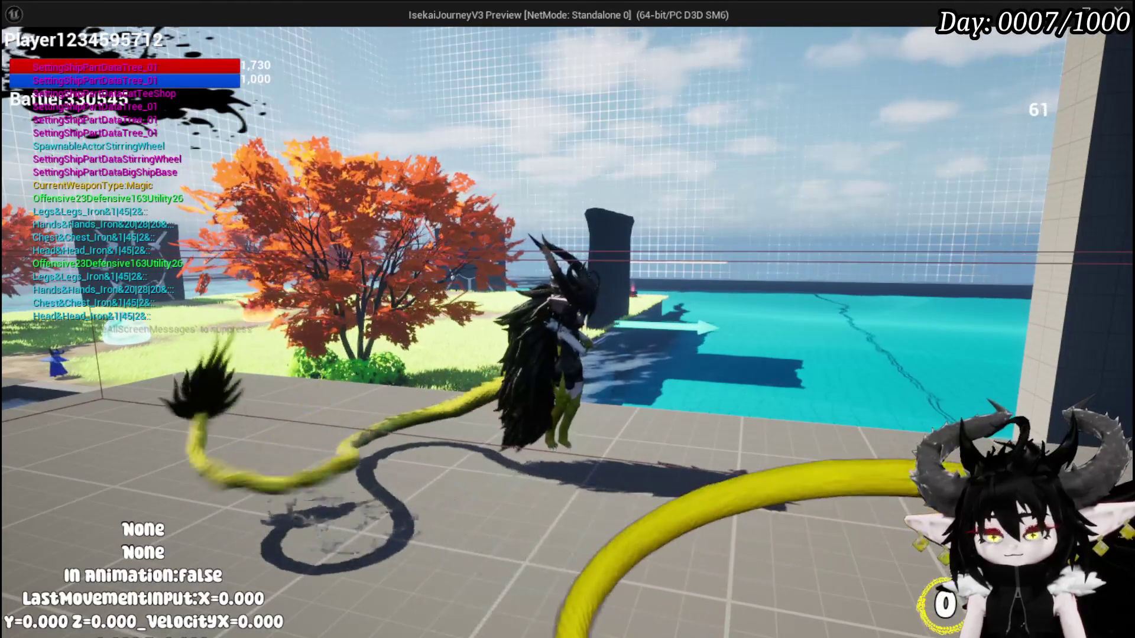
Block with the q key in the play test to check the Blocking state, then end the session
key("q")
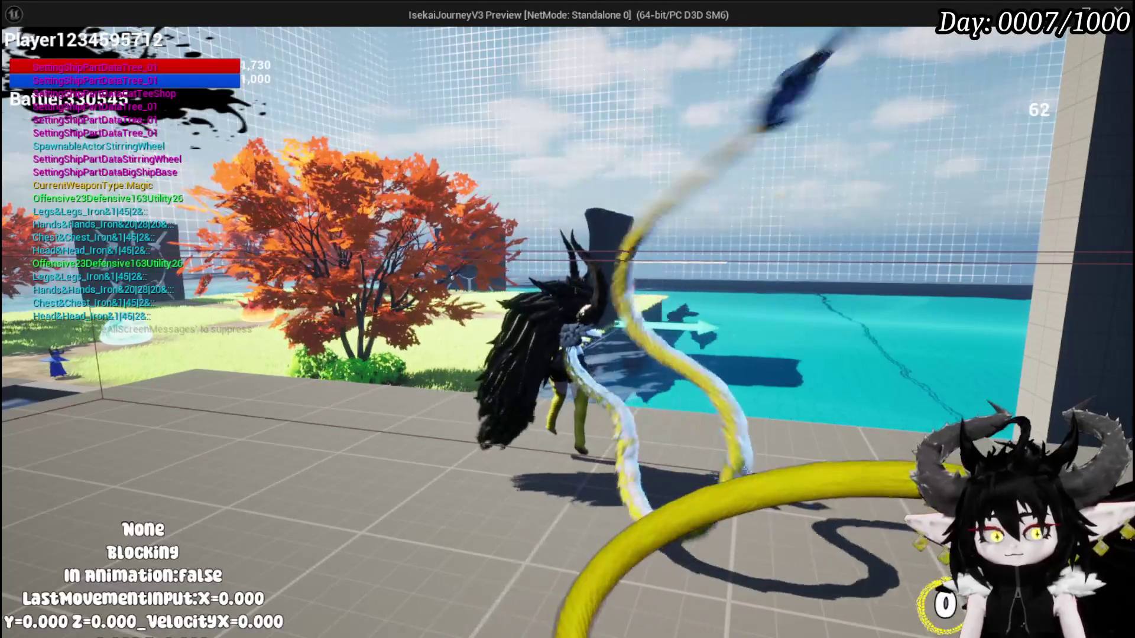
key("Escape")
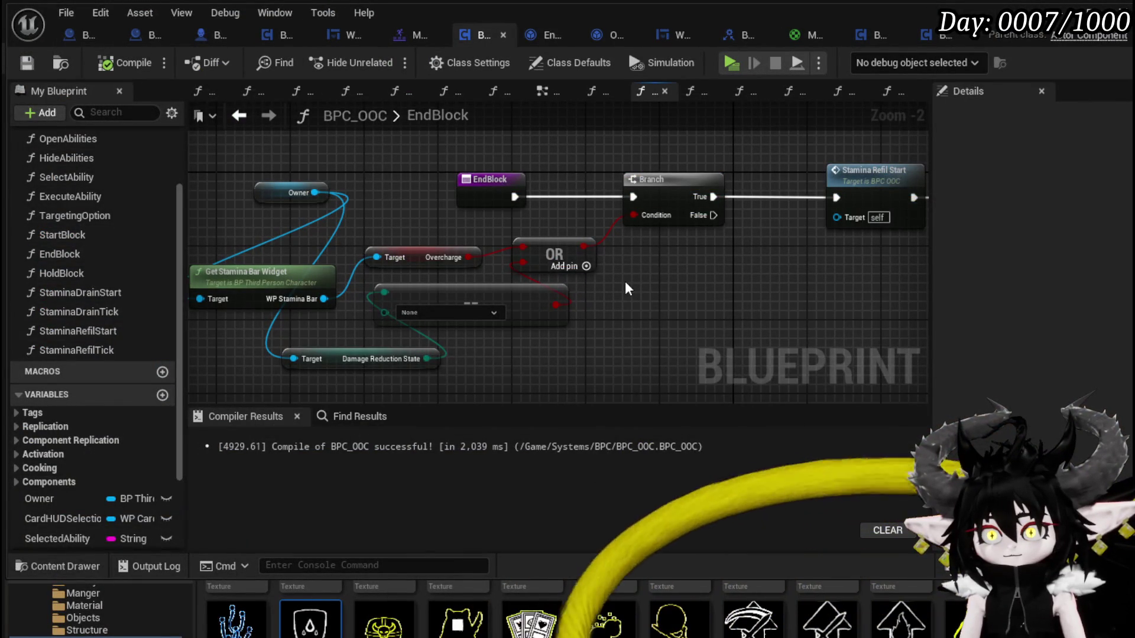
Compare Damage Reduction State against Blocking, recompile BPC_OOC, and exit the play test
left_click(428, 313)
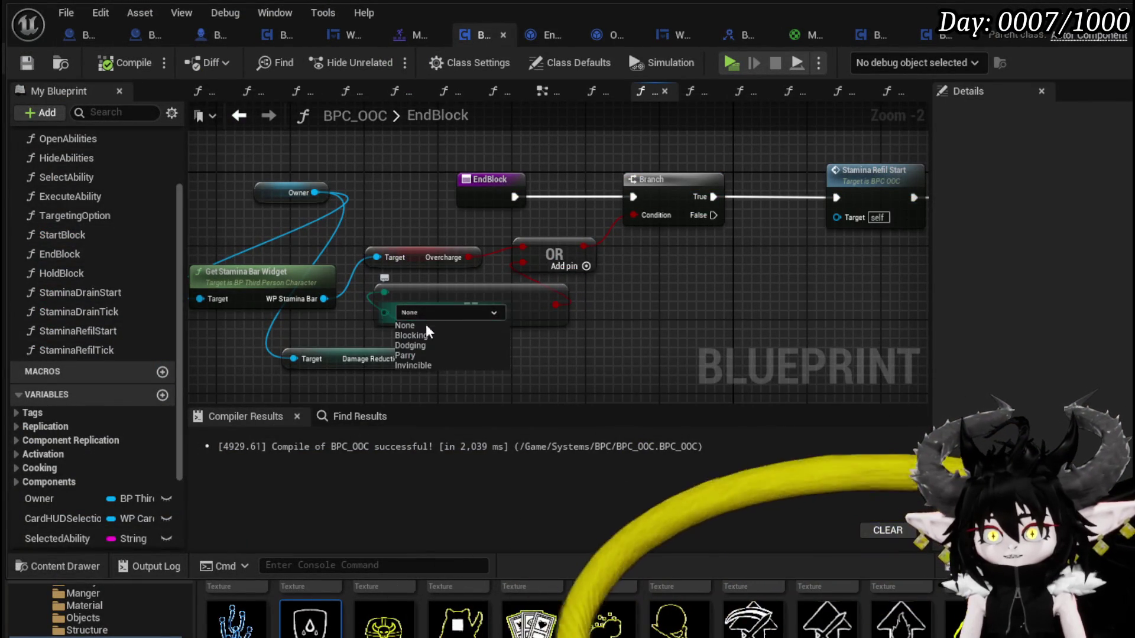
left_click(426, 338)
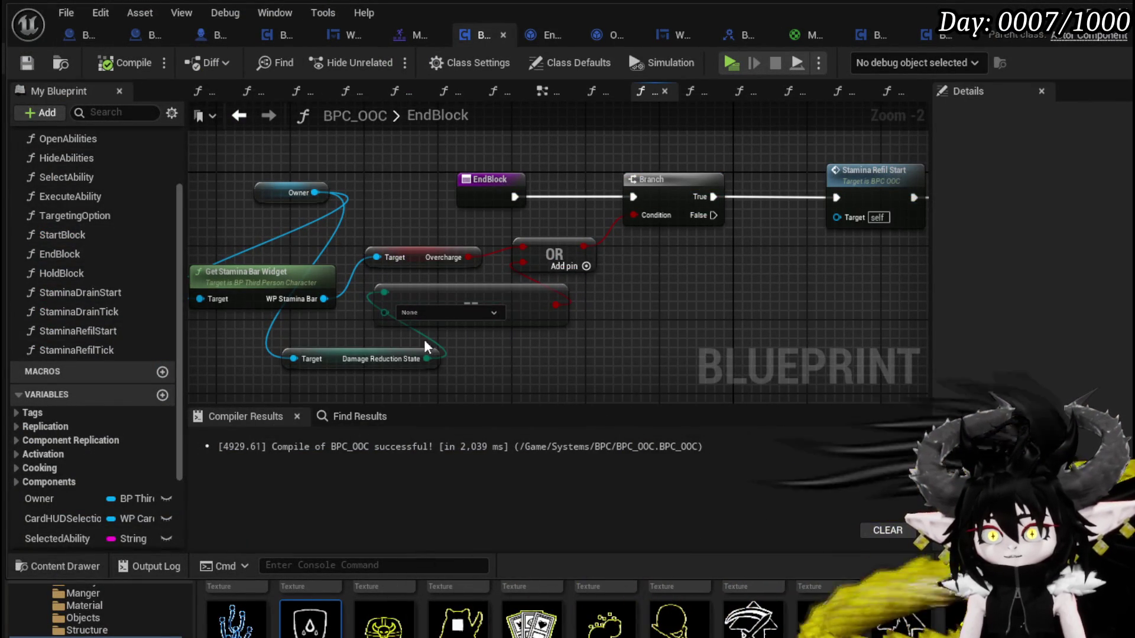
left_click(31, 60)
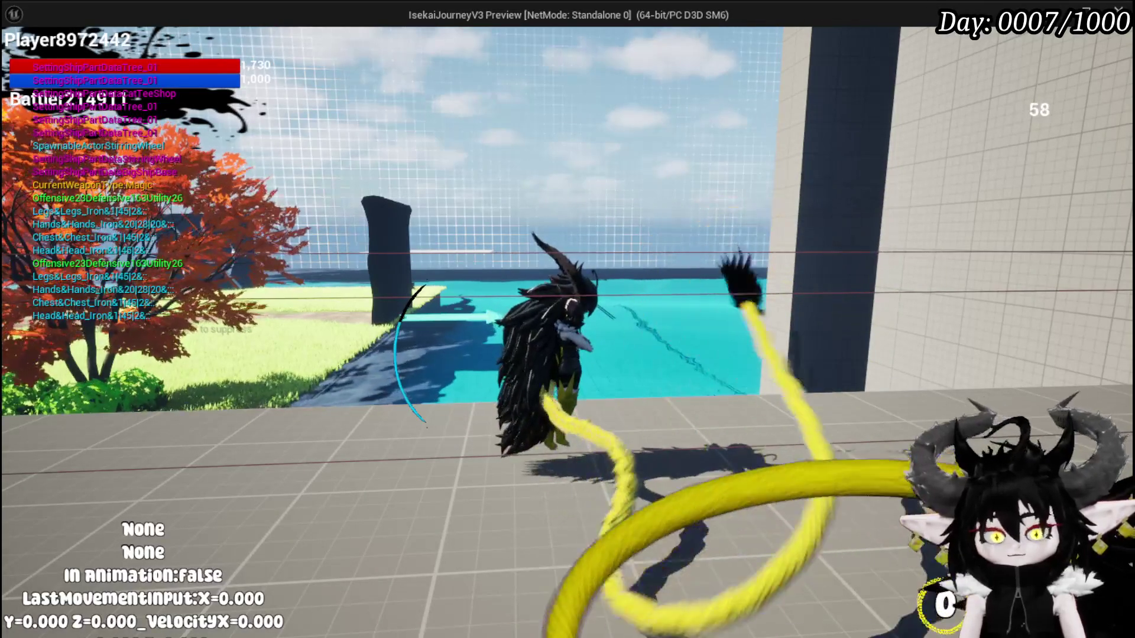
key("Escape")
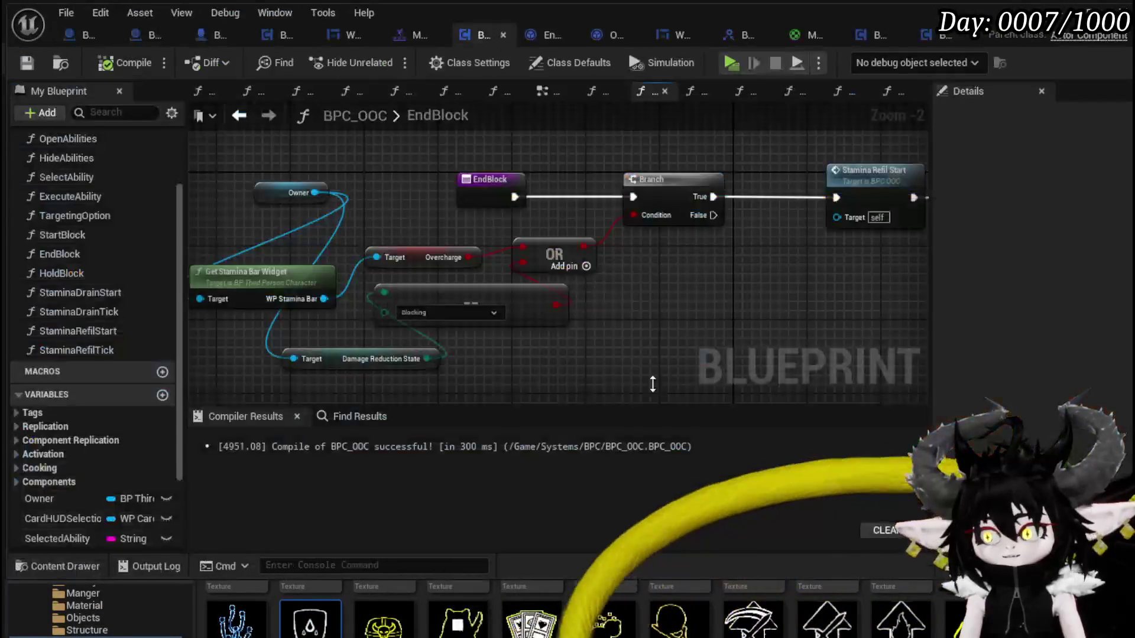
Add a Set Timer by Function Name node off the Branch's False output
left_click_drag(637, 300, 480, 274)
left_click_drag(595, 319, 589, 295)
type("Set Timer by fuc")
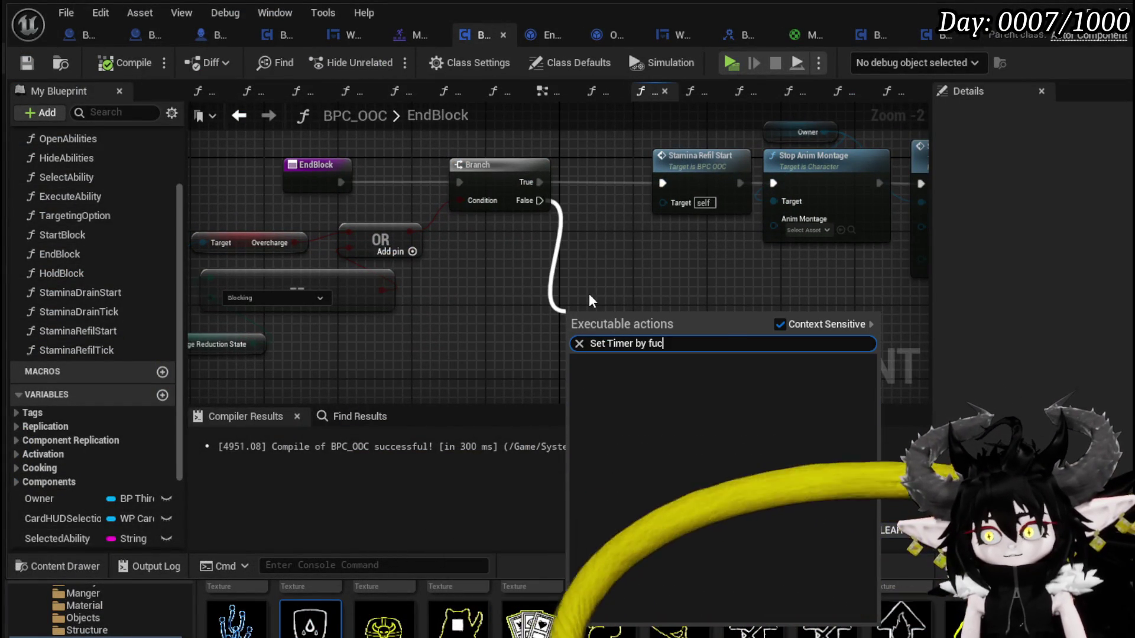
key("BackSpace")
key("BackSpace")
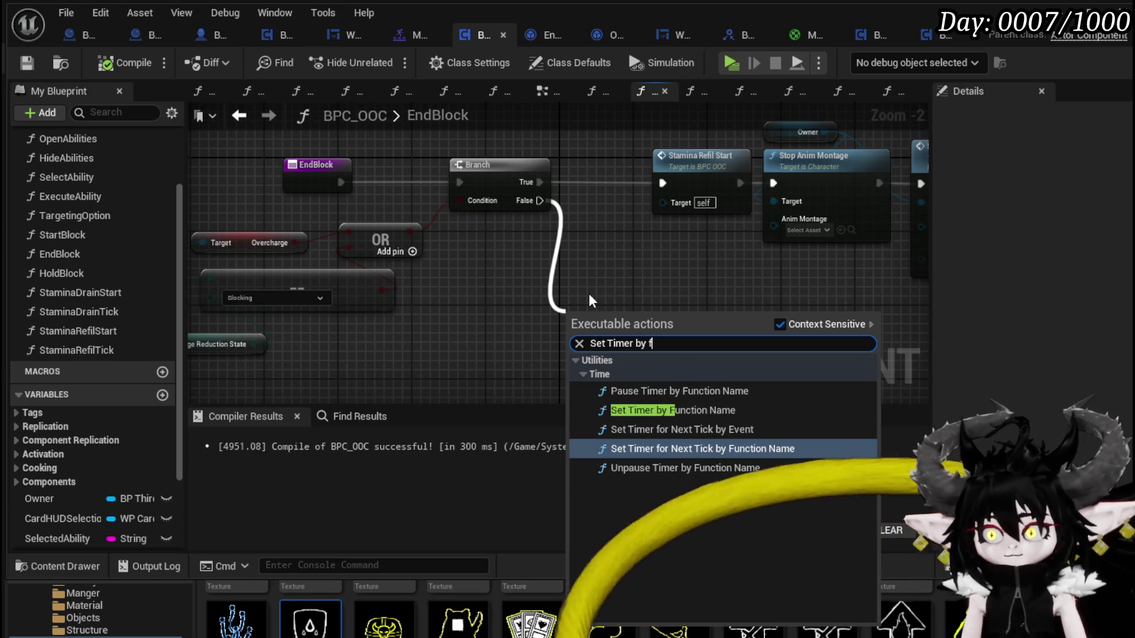
left_click(665, 408)
scroll(588, 276, "down", 5)
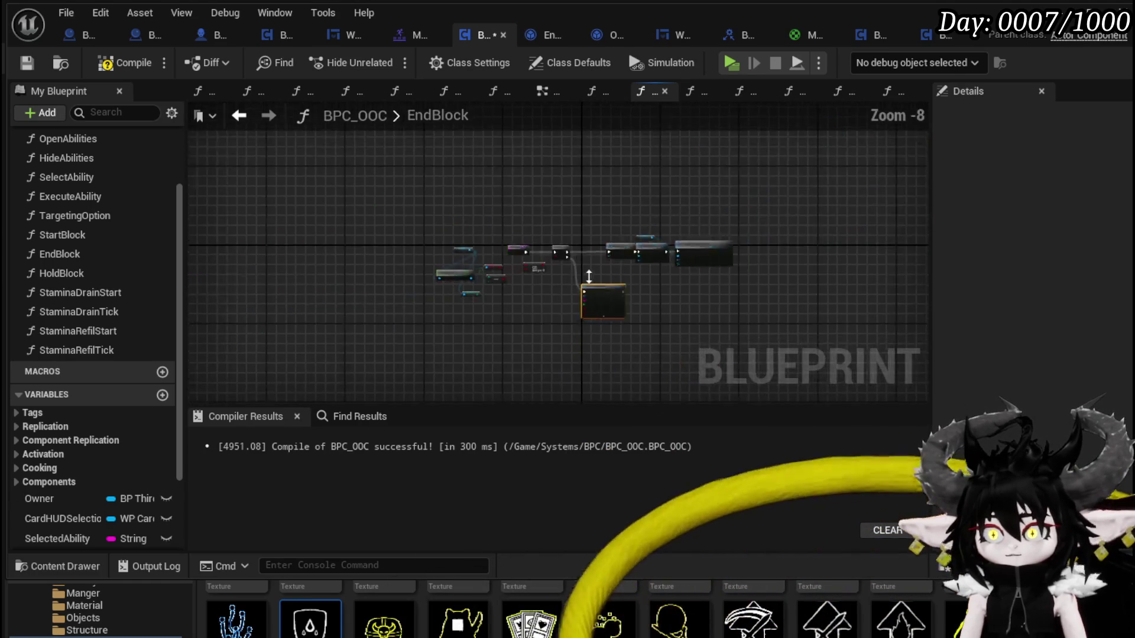
scroll(589, 276, "up", 6)
scroll(612, 282, "down", 2)
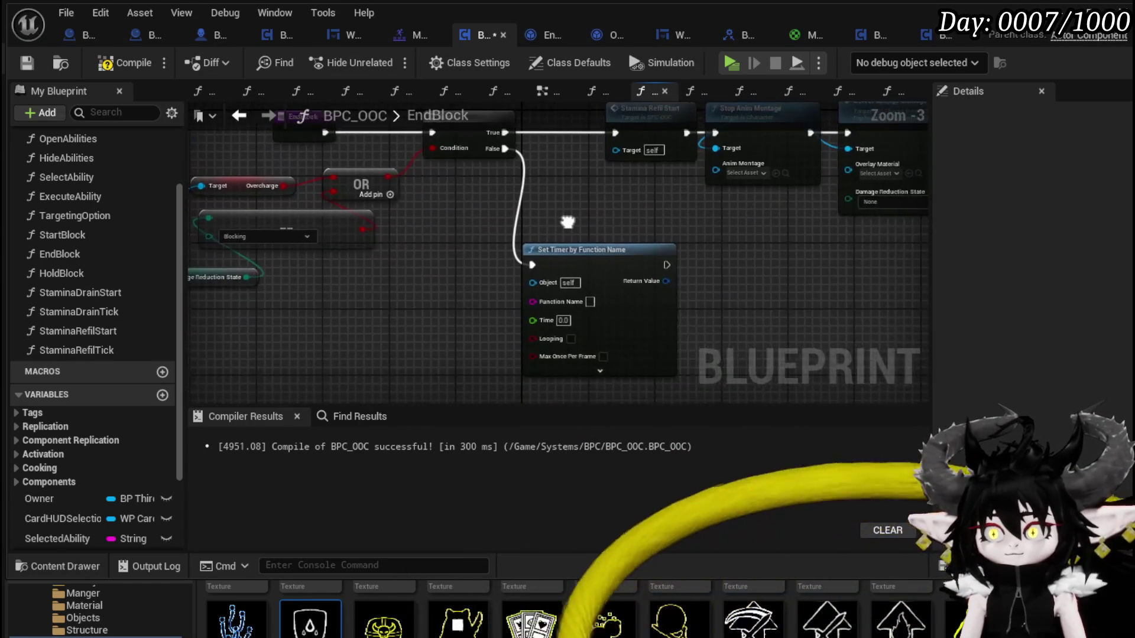
scroll(567, 322, "up", 2)
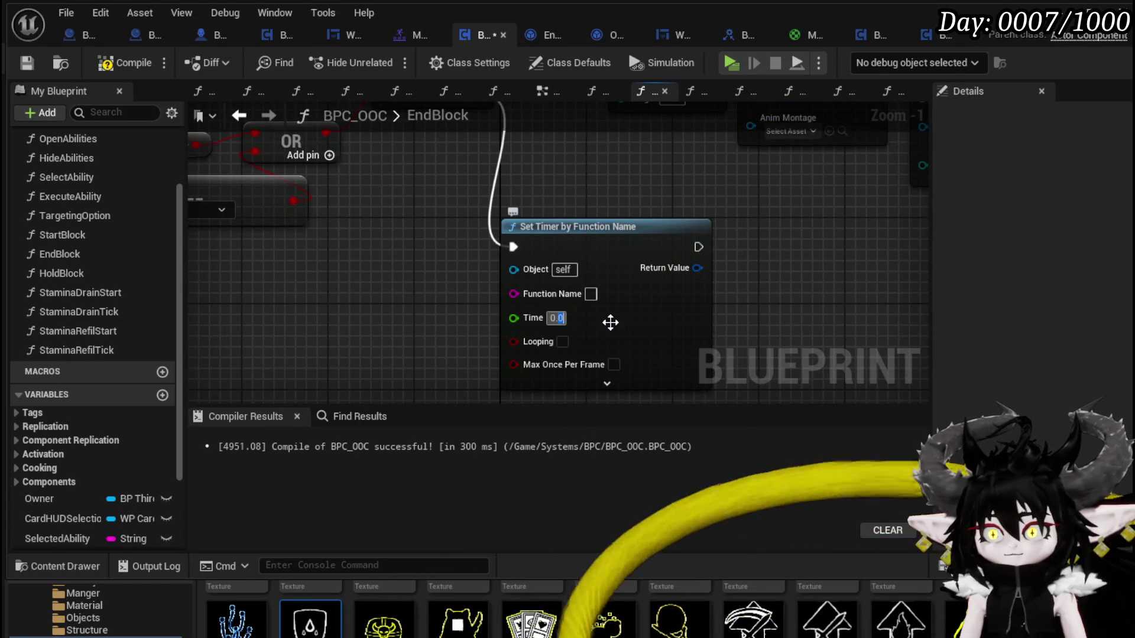
Set the timer to 0.01 seconds calling EndBlock, and compile BPC_OOC
type("0.01")
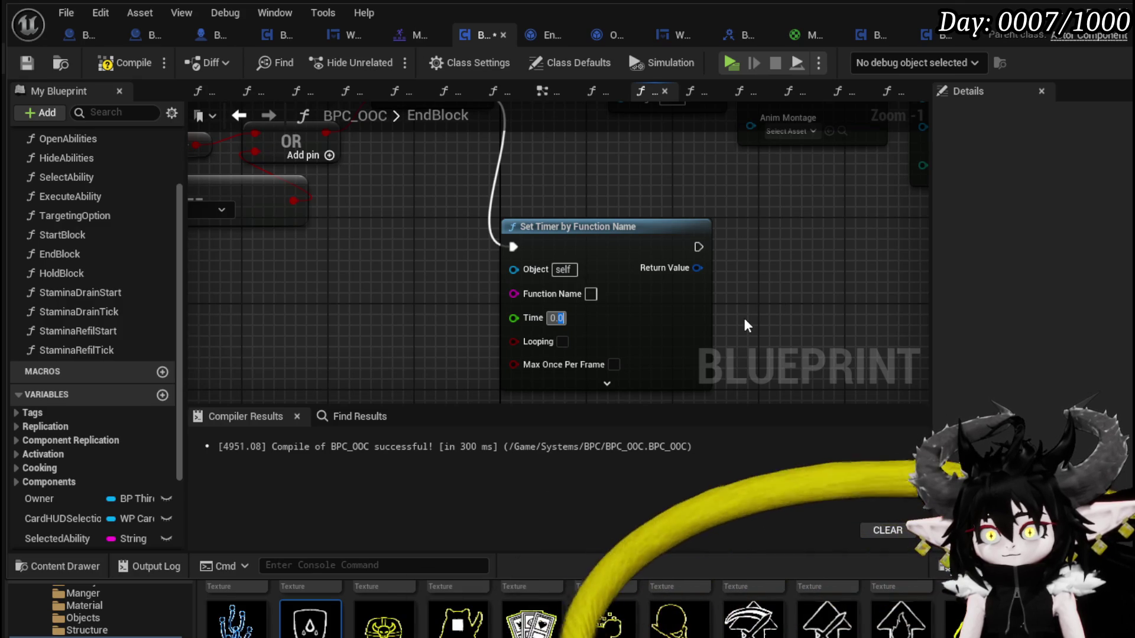
key("Return")
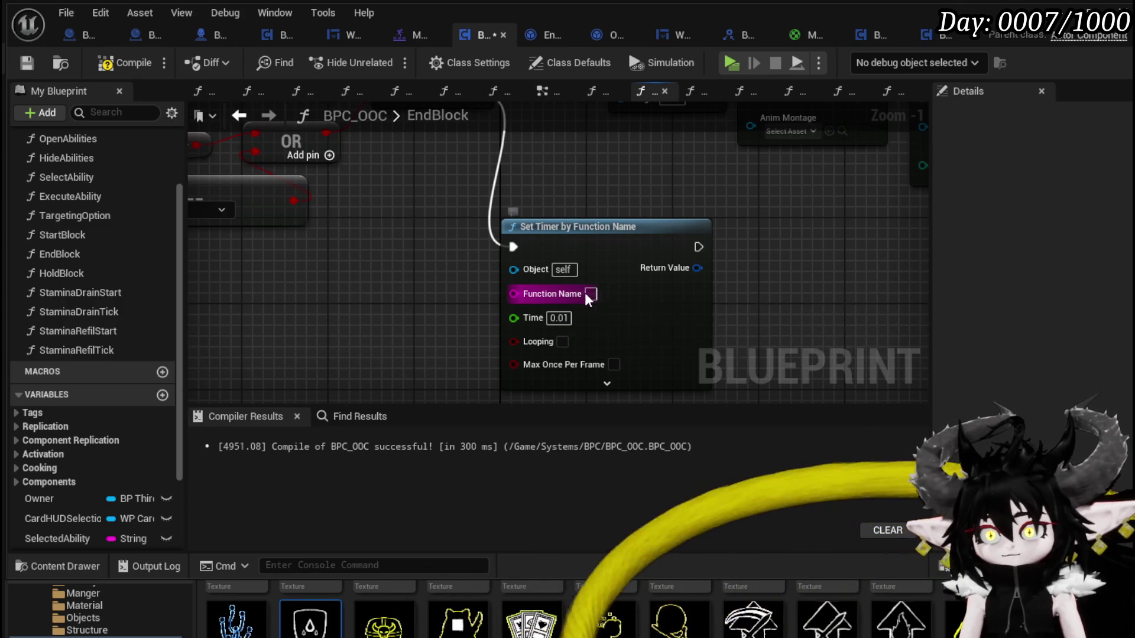
scroll(762, 307, "down", 2)
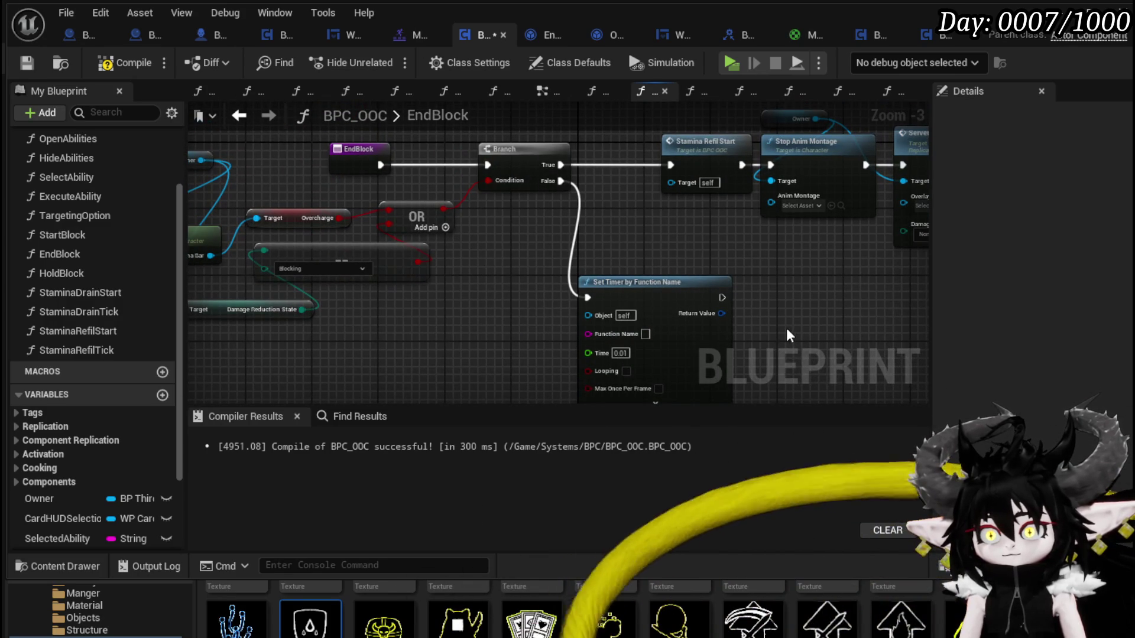
left_click(646, 335)
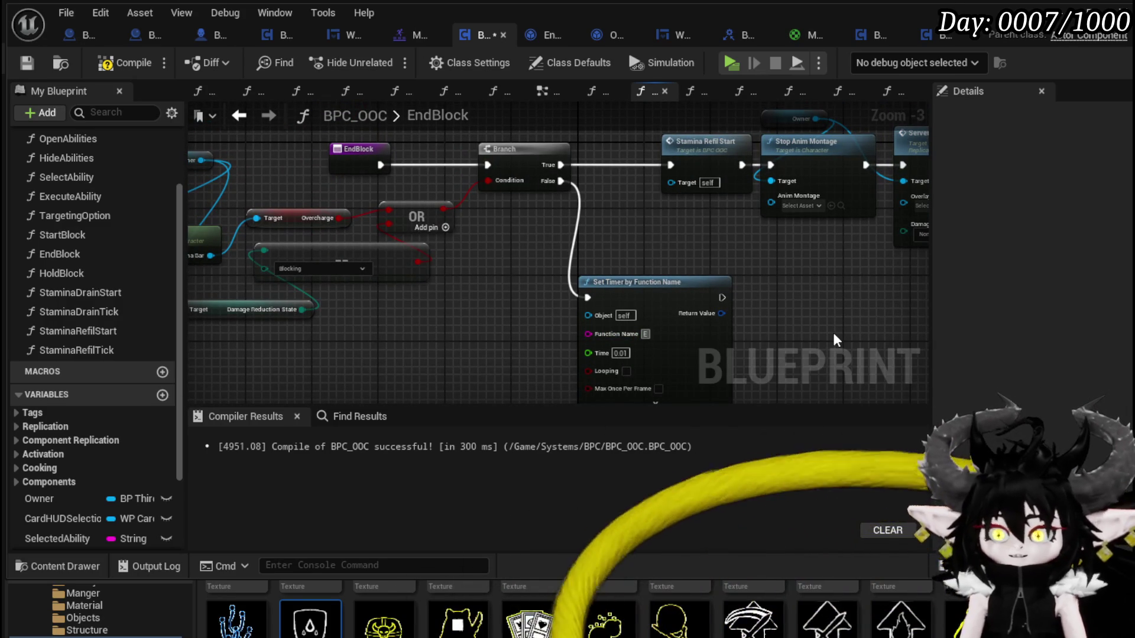
type("EndBlock")
key("Return")
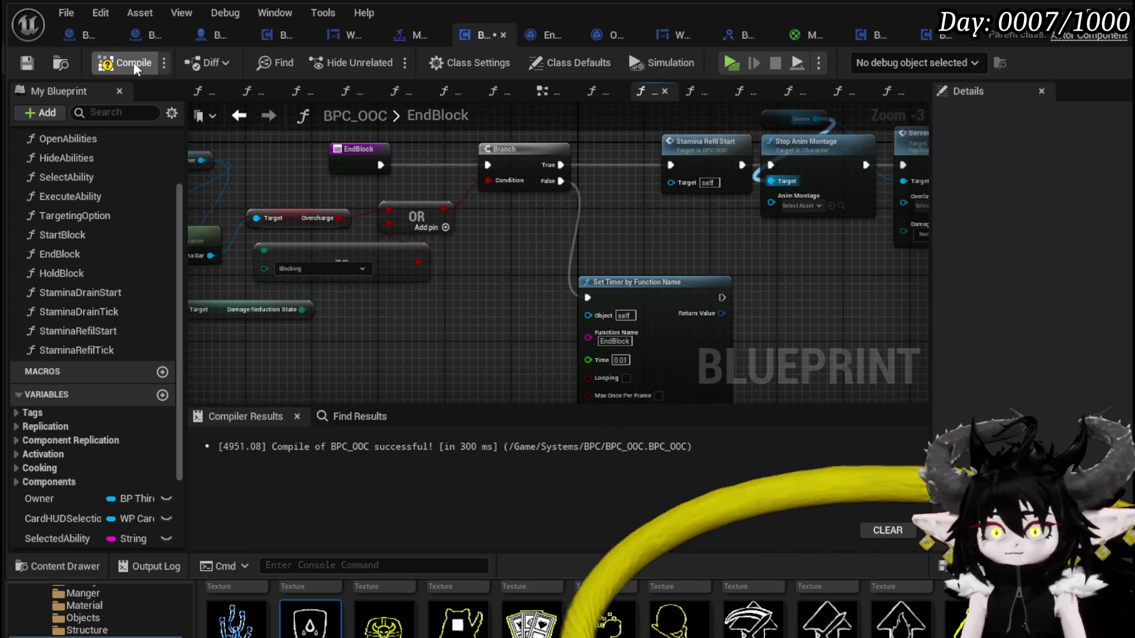
left_click(36, 58)
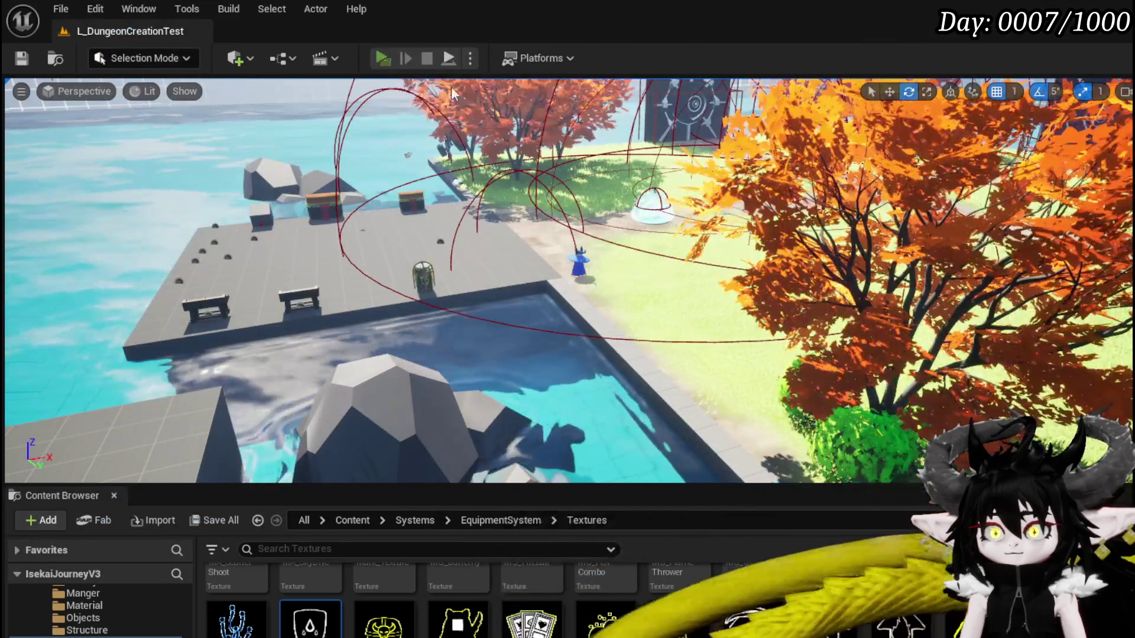
Play-test parrying with q and f while jumping and double-jumping
left_click(452, 86)
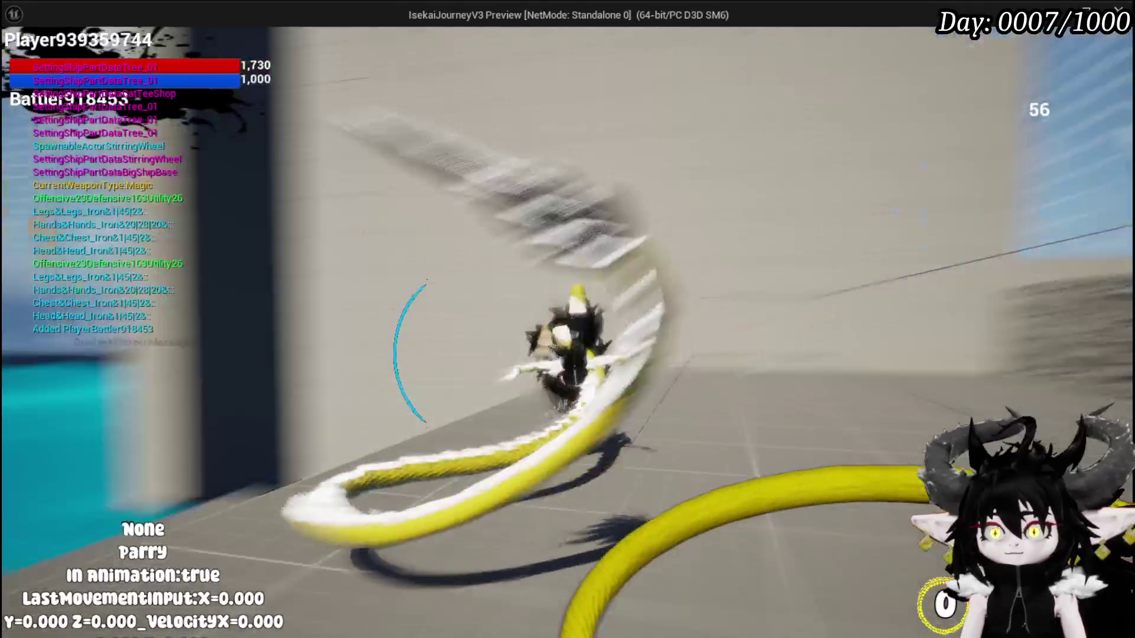
key("q")
key("q")
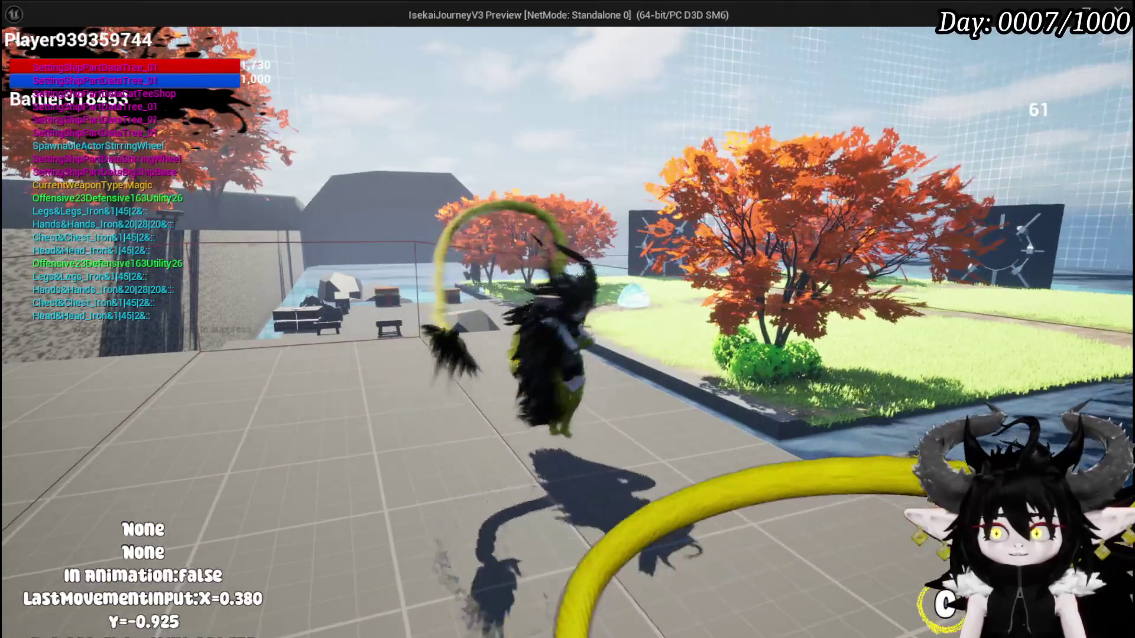
key("q")
key("space")
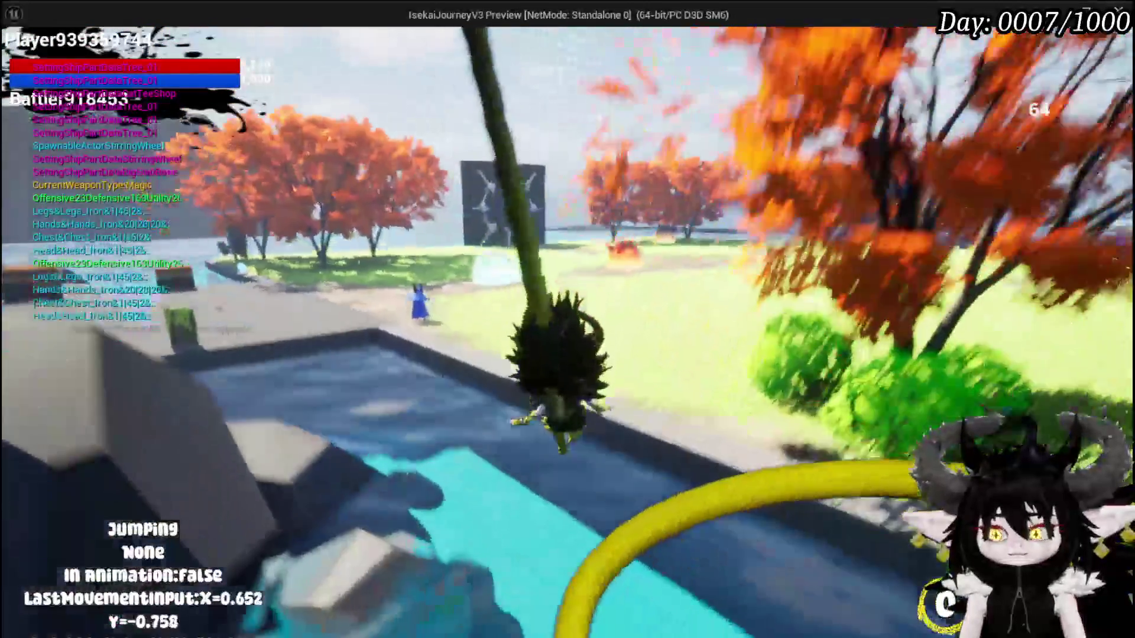
key("space")
key("q")
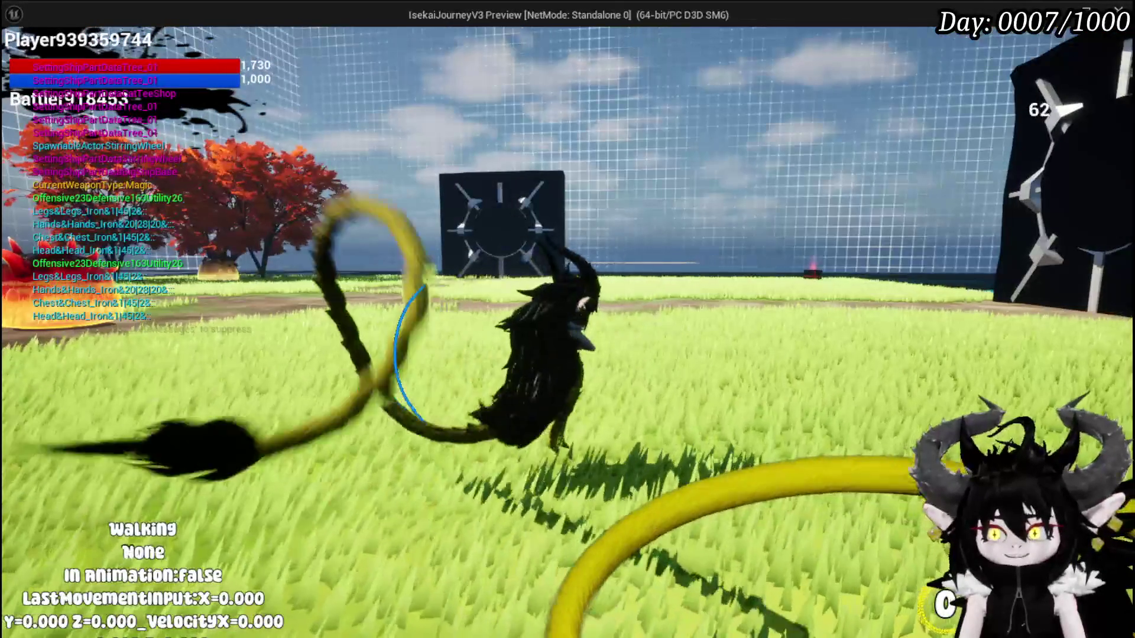
key("space")
key("q")
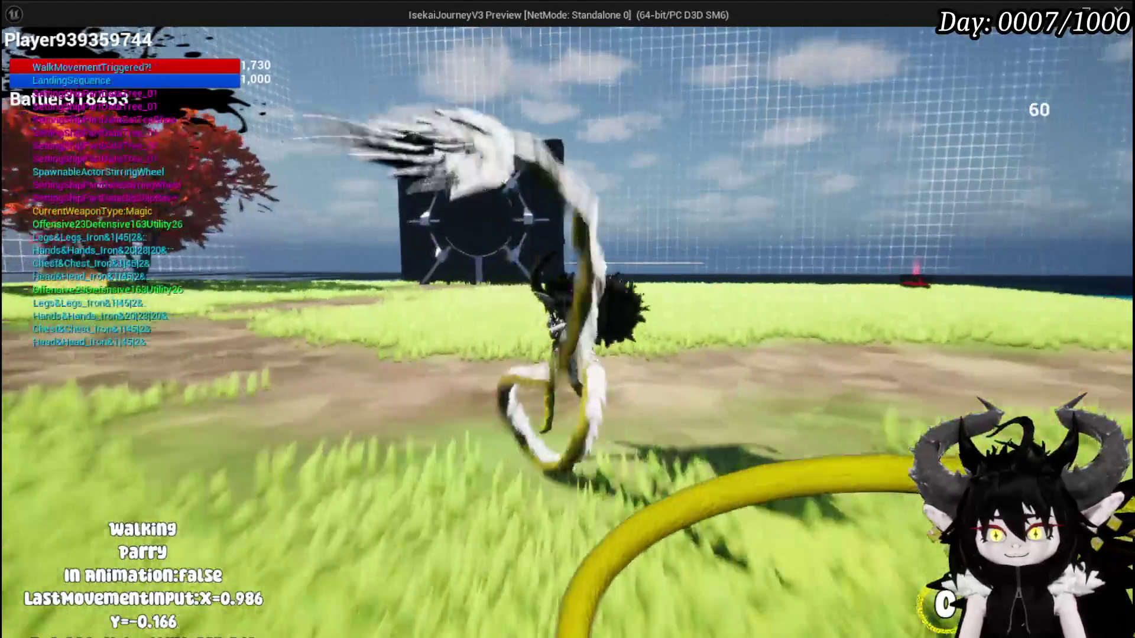
key("space")
key("space")
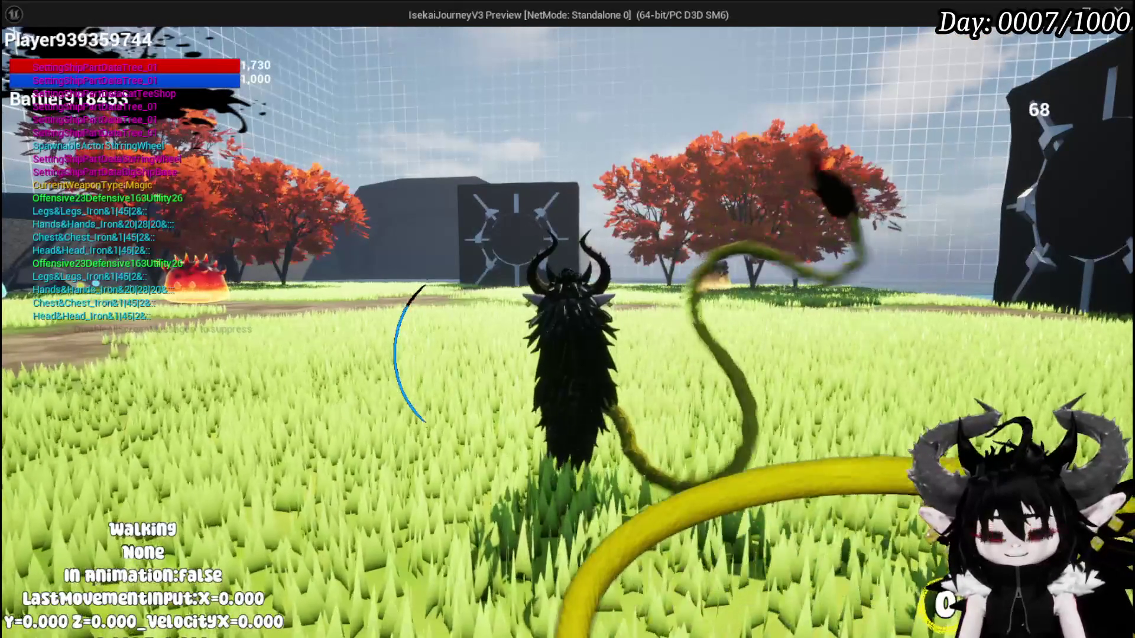
key("space")
key("space")
key("f")
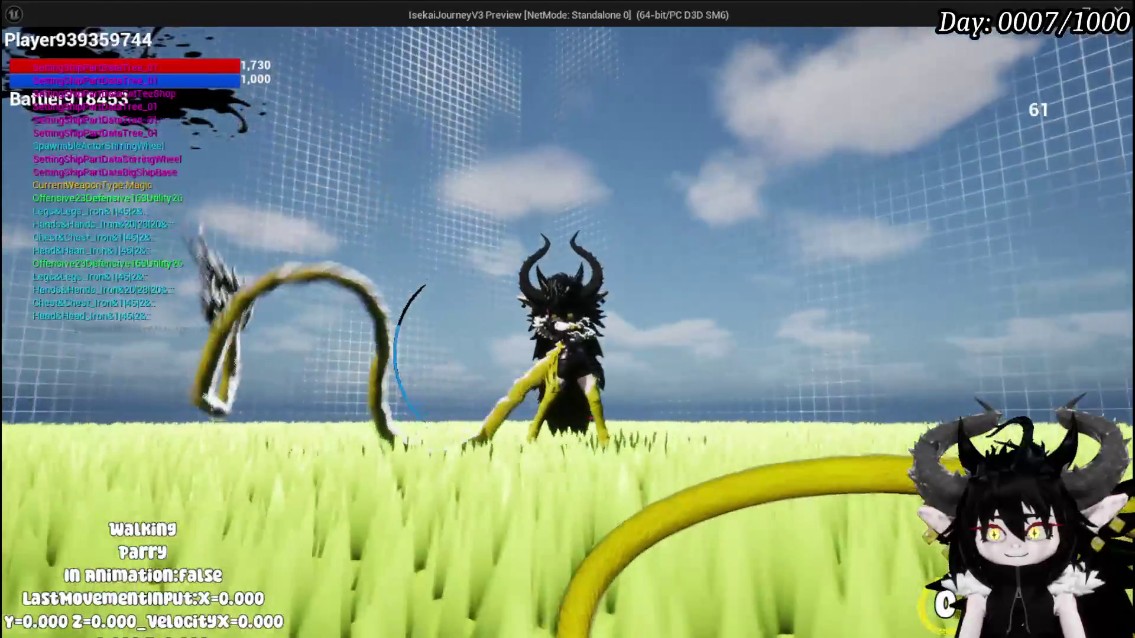
Stop the play session, save all assets, and return to the BPC_OOC EndBlock graph
key("alt+Tab")
key("Escape")
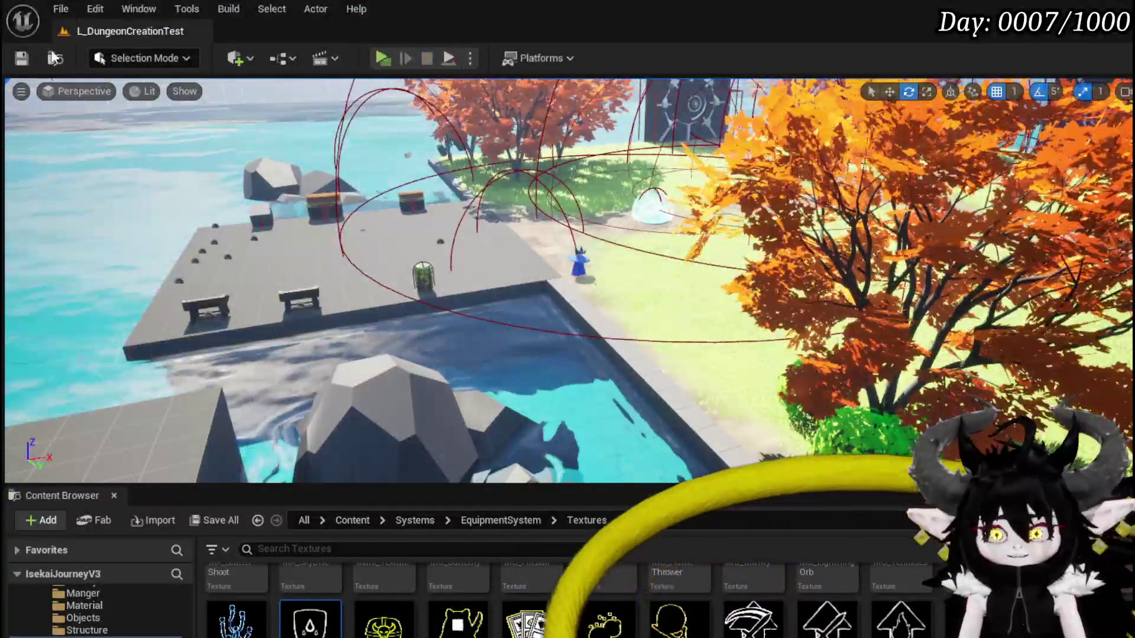
left_click(22, 58)
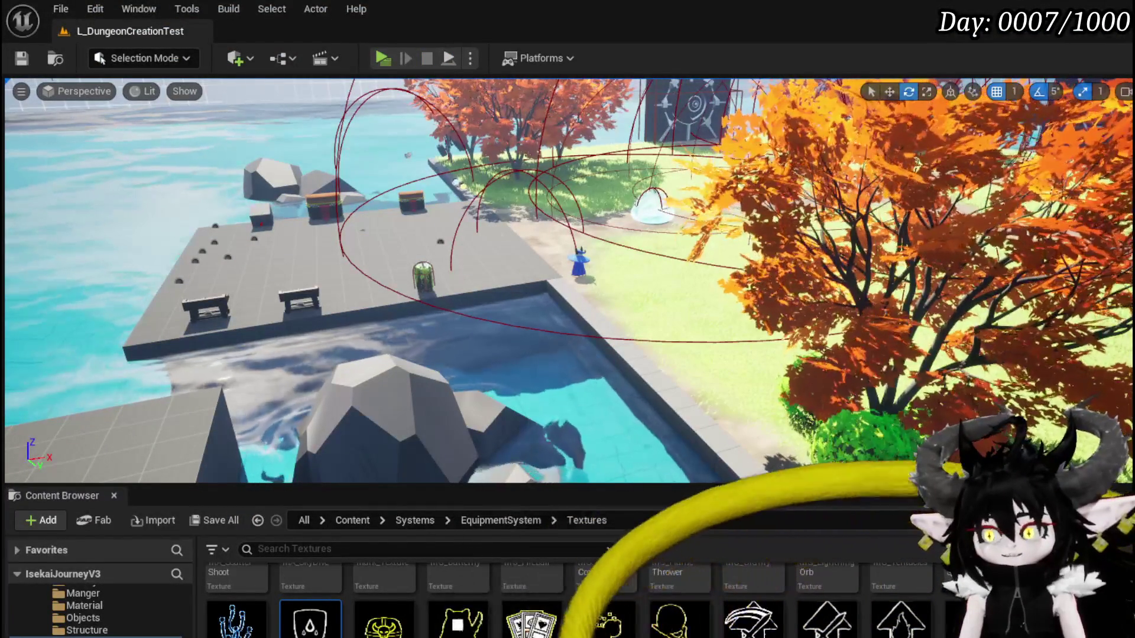
key("alt+Tab")
left_click_drag(582, 282, 465, 214)
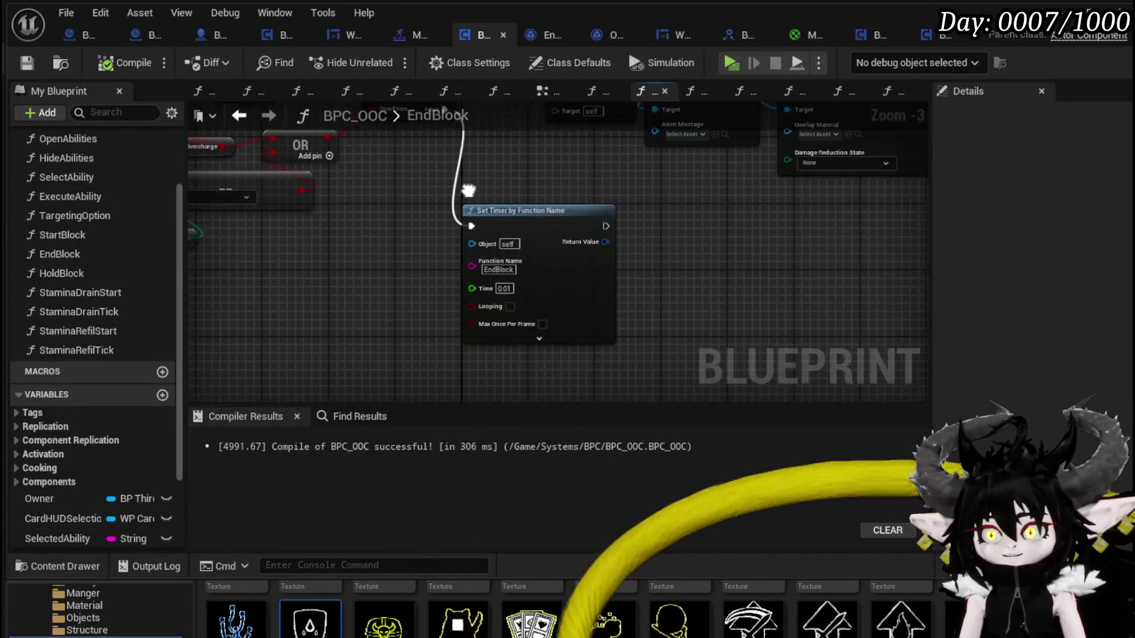
Inspect End Block, Server Change Damage Response State, and the Branch, OR and Set Timer nodes
left_click(201, 38)
scroll(715, 313, "down", 4)
scroll(715, 315, "up", 4)
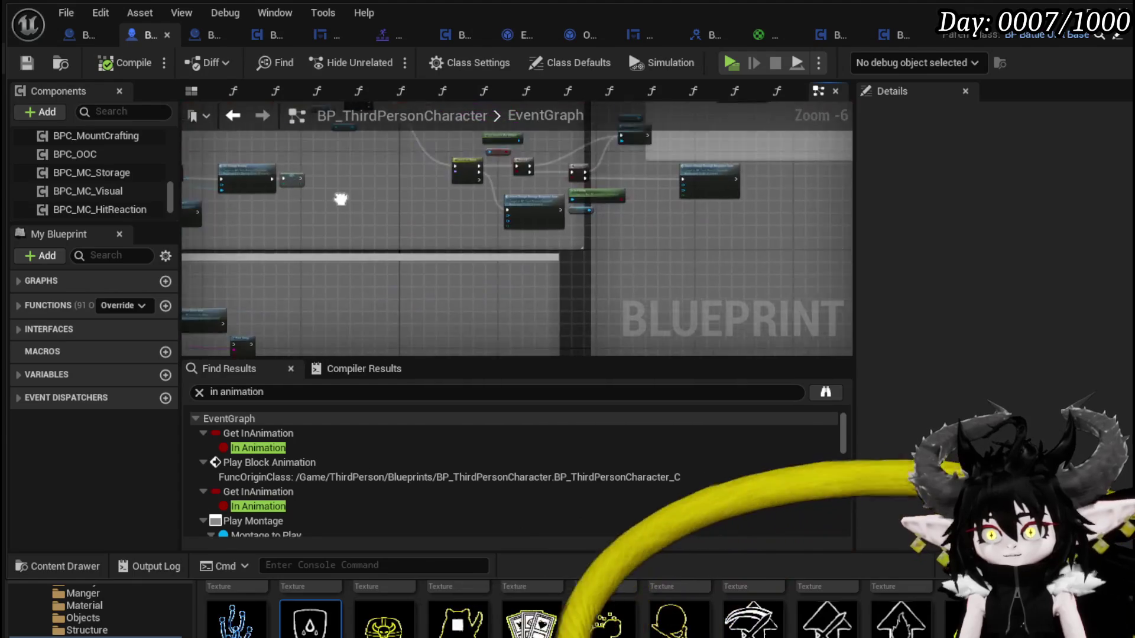
left_click_drag(403, 178, 294, 130)
left_click_drag(493, 304, 484, 295)
mouse_move(603, 210)
left_mouse_down()
mouse_move(554, 314)
mouse_move(656, 180)
mouse_move(774, 195)
mouse_move(655, 226)
mouse_move(626, 175)
left_mouse_up()
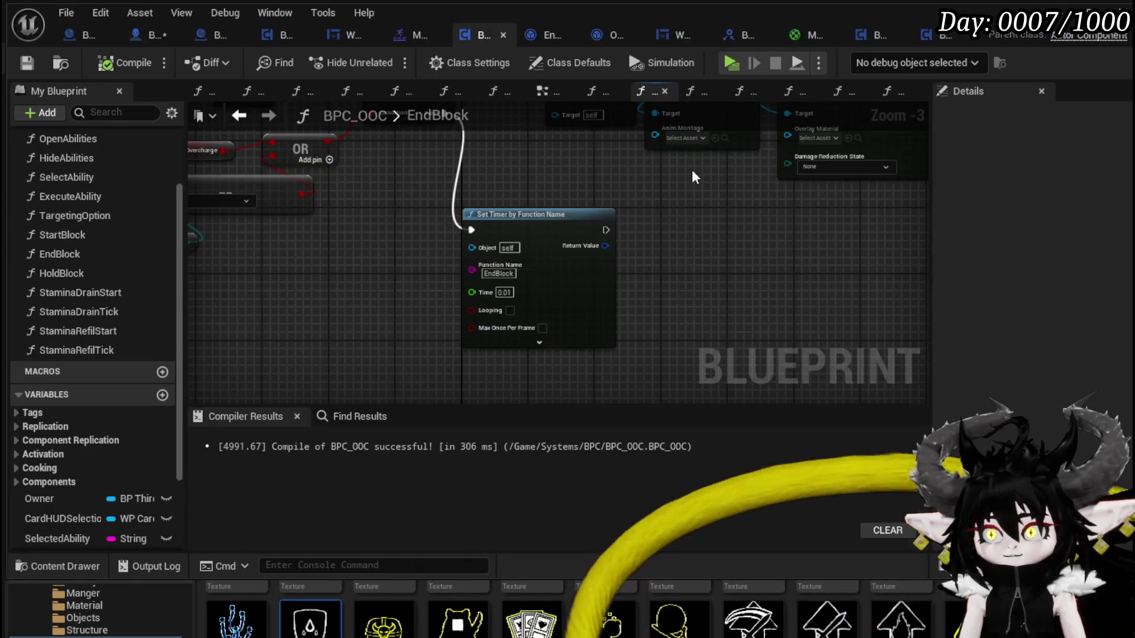
scroll(530, 182, "down", 2)
scroll(610, 258, "up", 3)
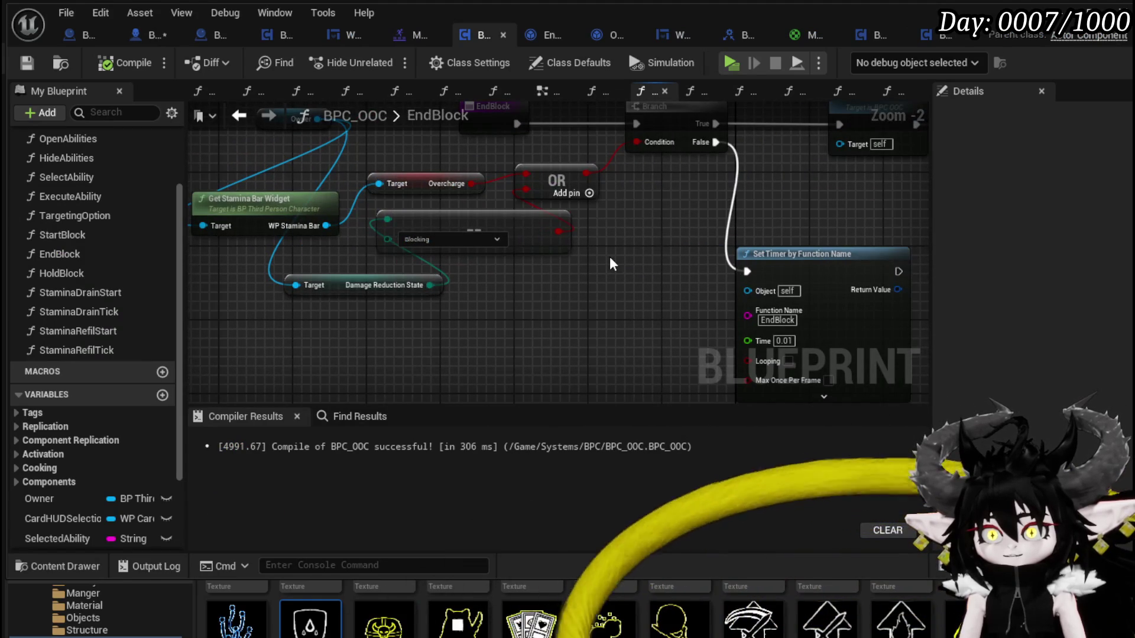
mouse_move(610, 258)
left_mouse_down()
mouse_move(647, 335)
mouse_move(501, 303)
left_mouse_up()
left_click_drag(530, 208, 578, 192)
mouse_move(728, 239)
left_mouse_down()
mouse_move(581, 289)
mouse_move(473, 294)
left_mouse_up()
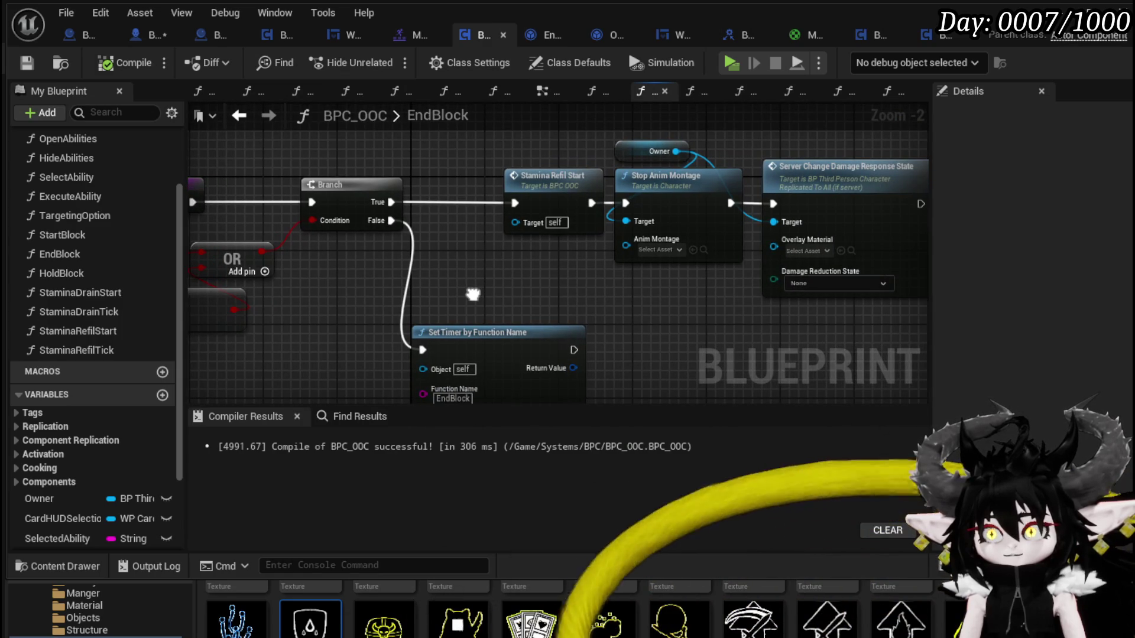
mouse_move(473, 294)
left_mouse_down()
mouse_move(531, 254)
mouse_move(643, 236)
left_mouse_up()
scroll(531, 254, "down", 1)
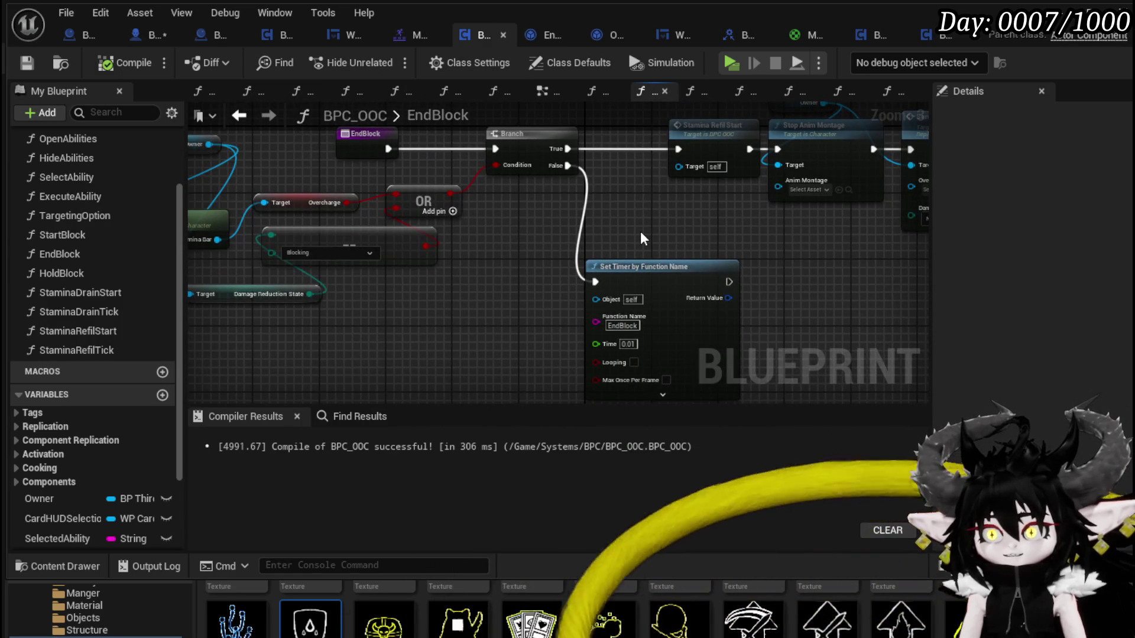
Rearrange Owner, Stamina Bar Widget and Damage Reduction State; duplicate the Blocking comparison wired to the state
left_click_drag(437, 291, 575, 299)
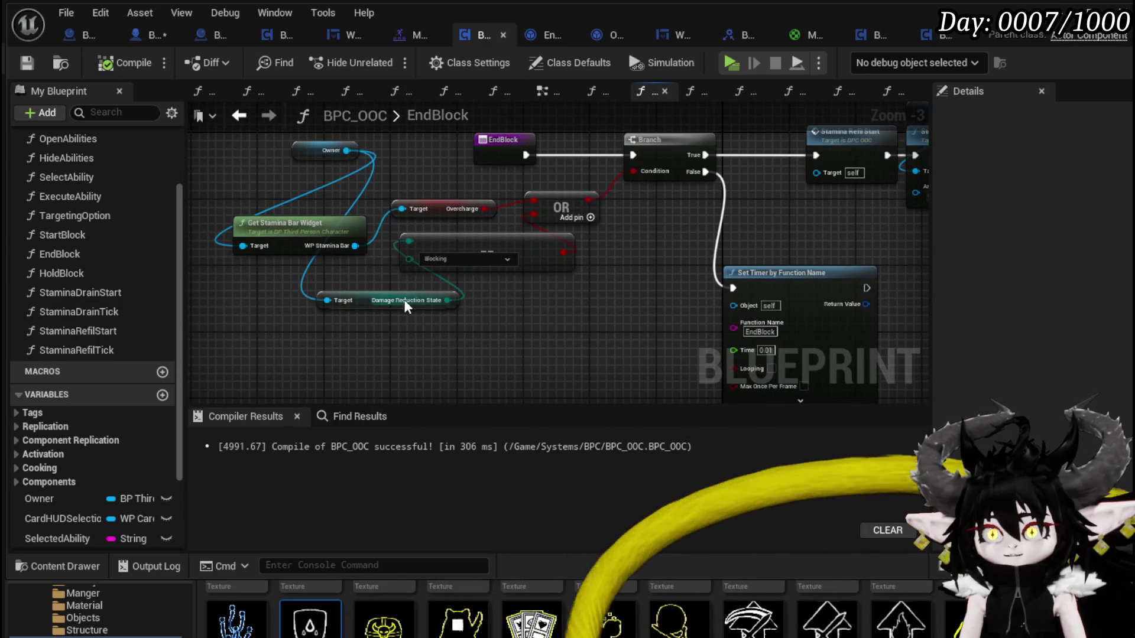
left_click_drag(371, 301, 271, 276)
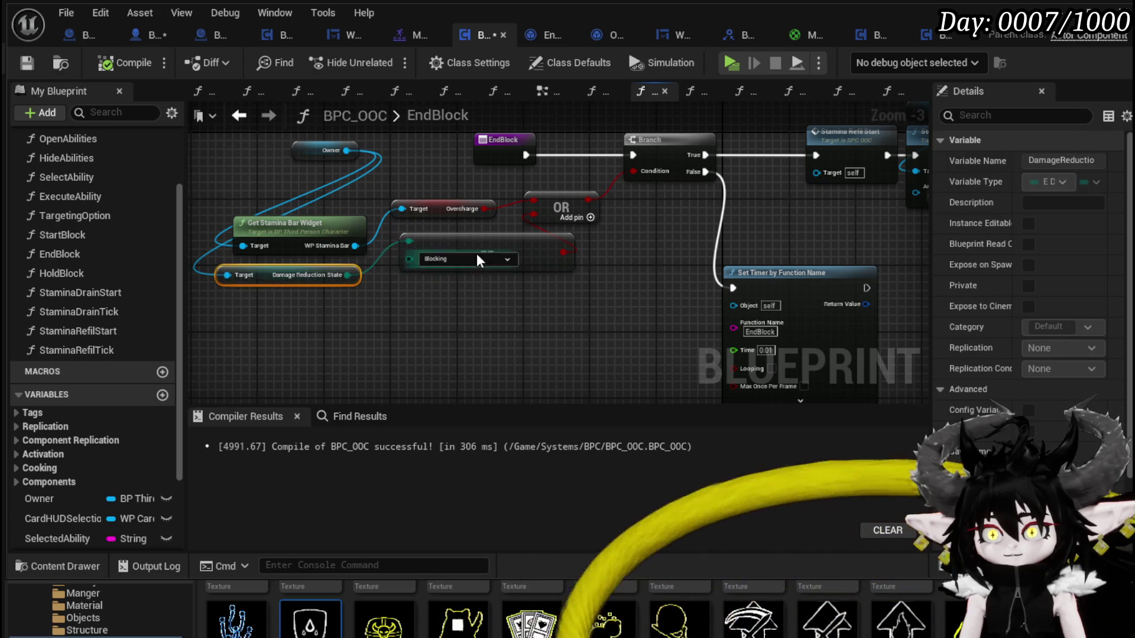
left_click_drag(482, 253, 472, 267)
mouse_move(351, 222)
left_mouse_down()
mouse_move(325, 208)
mouse_move(348, 189)
left_mouse_up()
mouse_move(300, 269)
left_mouse_down()
mouse_move(291, 241)
mouse_move(288, 253)
left_mouse_up()
mouse_move(282, 185)
left_mouse_down()
mouse_move(320, 229)
mouse_move(167, 186)
left_mouse_up()
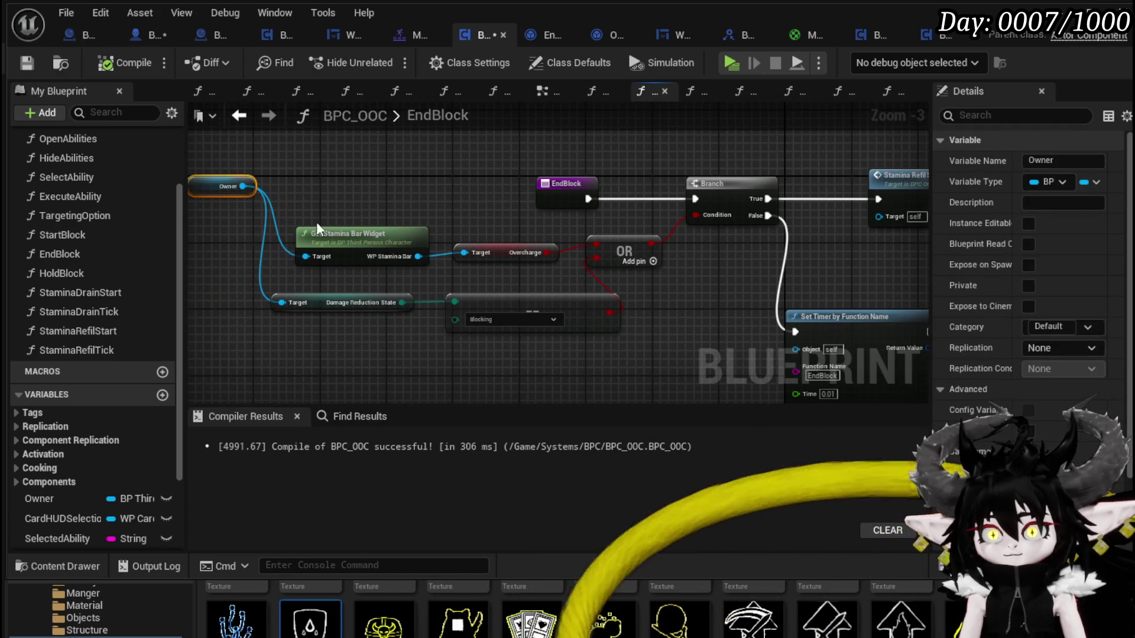
left_click_drag(500, 300, 488, 293)
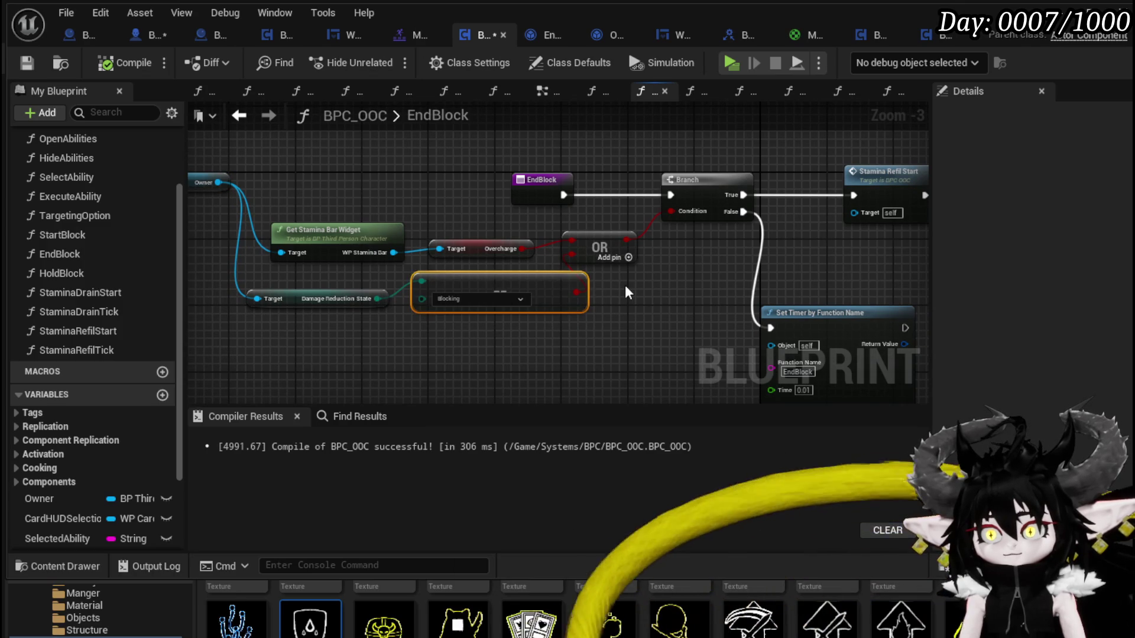
left_click_drag(477, 337, 515, 287)
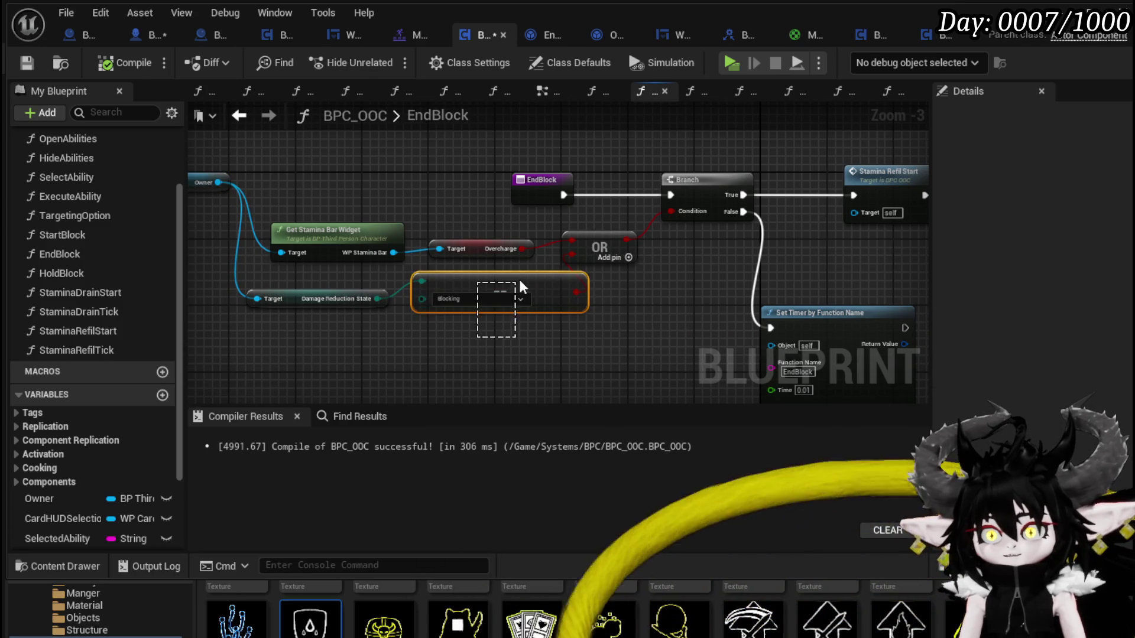
key("ctrl+v")
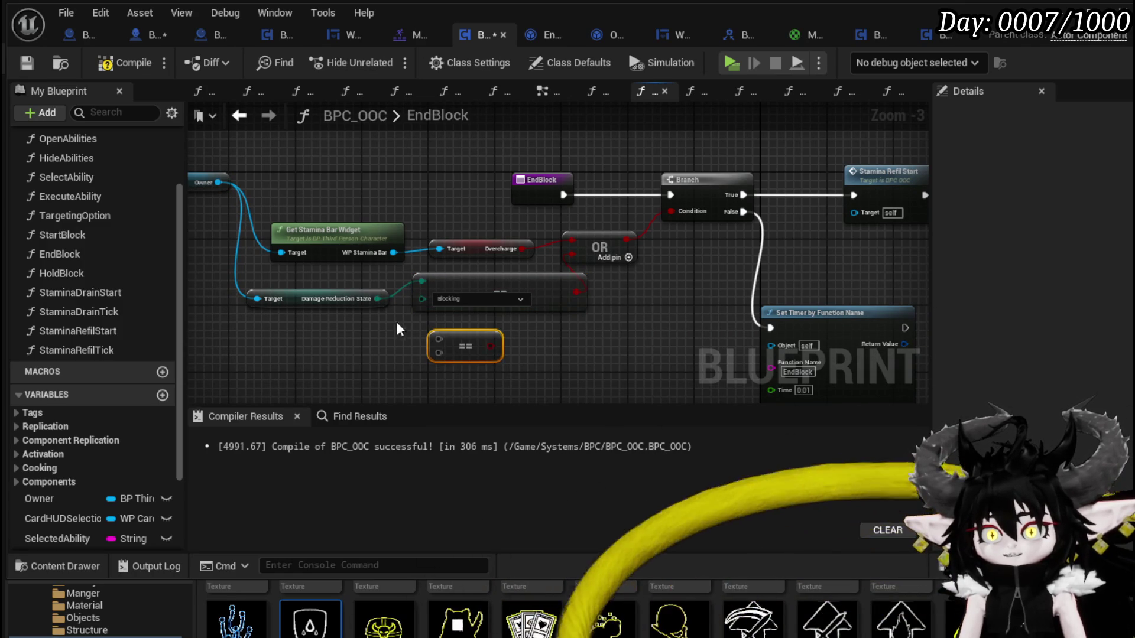
mouse_move(376, 299)
left_mouse_down()
mouse_move(457, 354)
mouse_move(438, 338)
left_mouse_up()
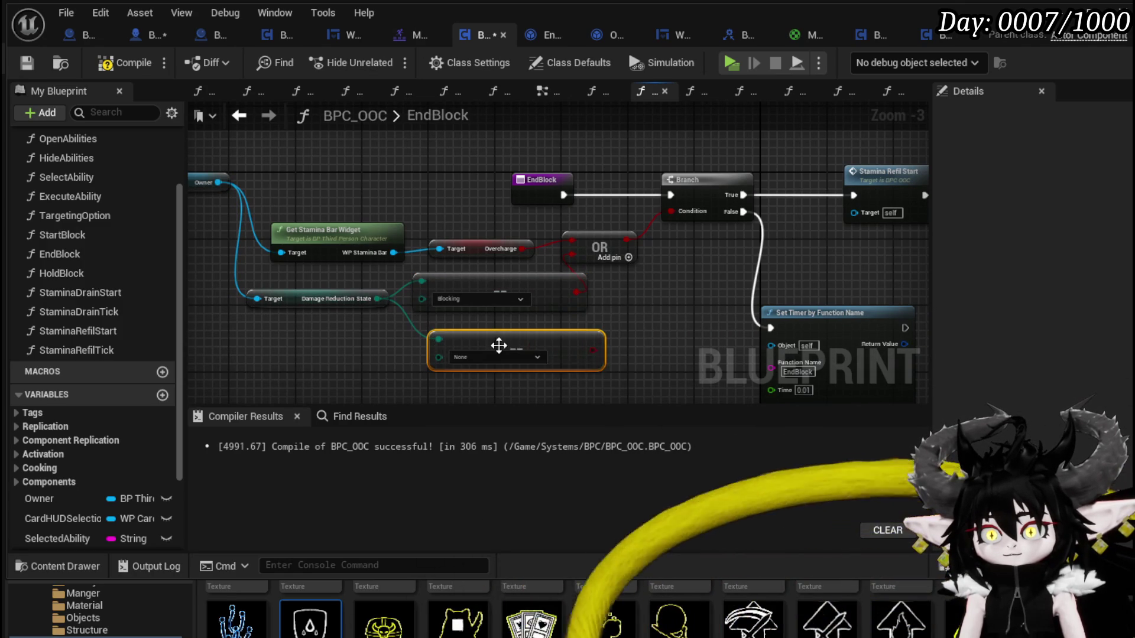
Check the comparison's enum values, then delete both old comparison nodes
left_click(471, 300)
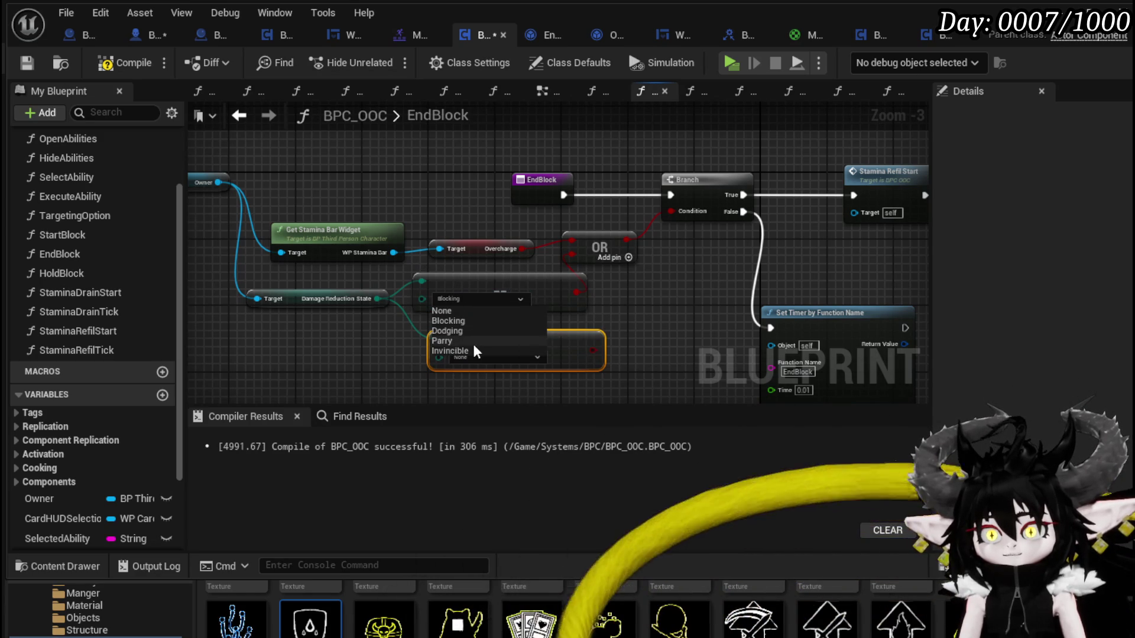
left_click(625, 341)
left_click_drag(532, 372, 544, 288)
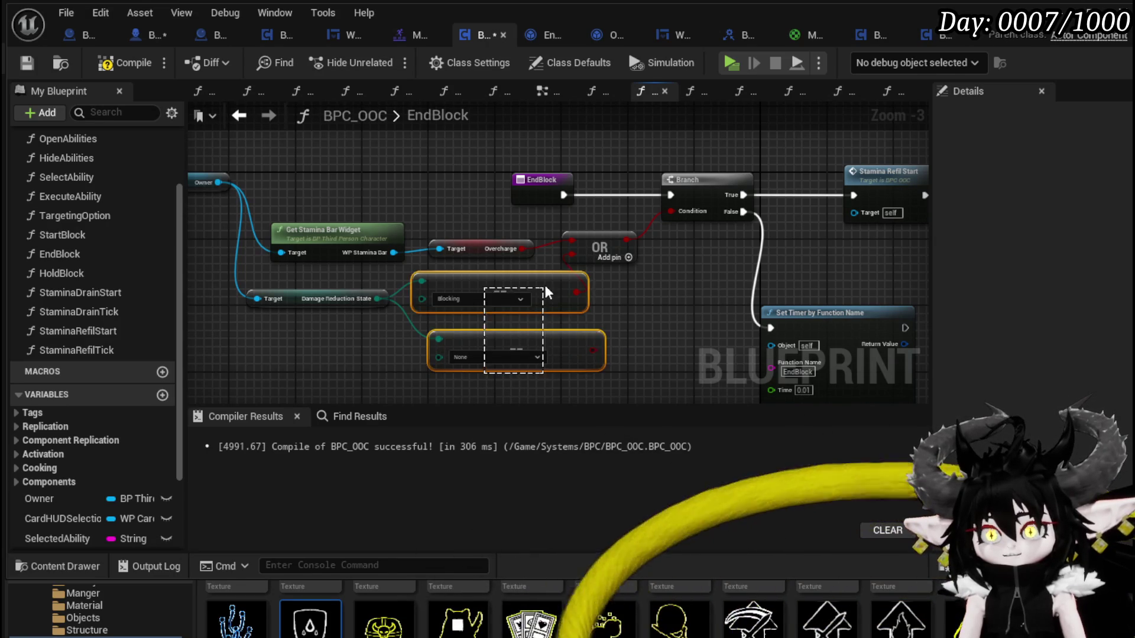
key("Delete")
Add an Equal (Enum) on Damage Reduction State followed by a NOT feeding the OR
left_click_drag(369, 298, 474, 306)
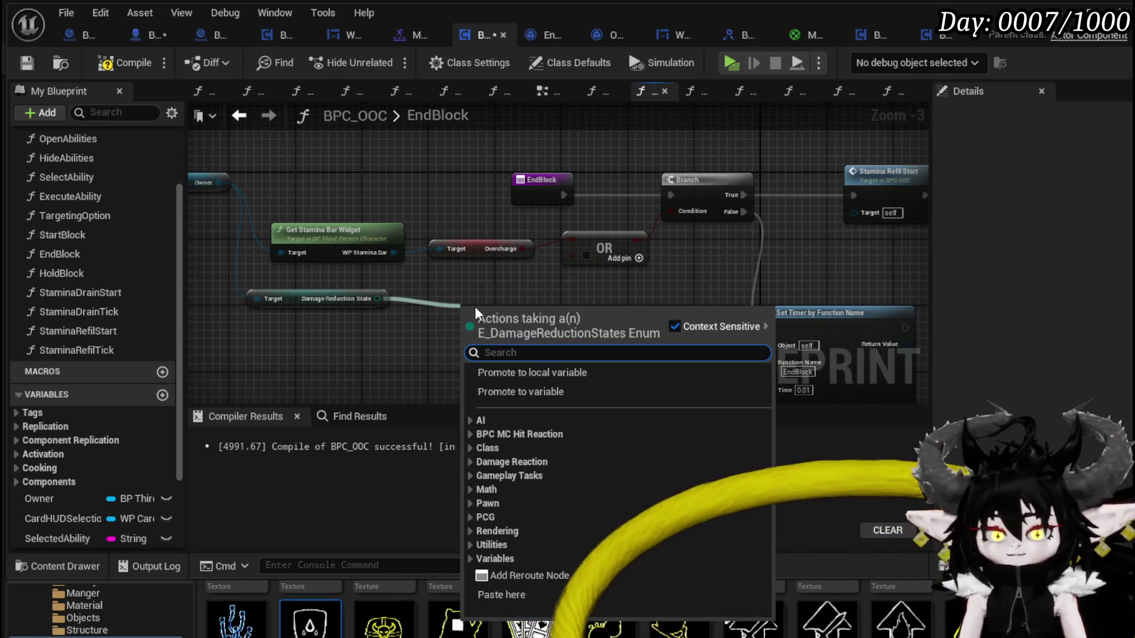
type("==")
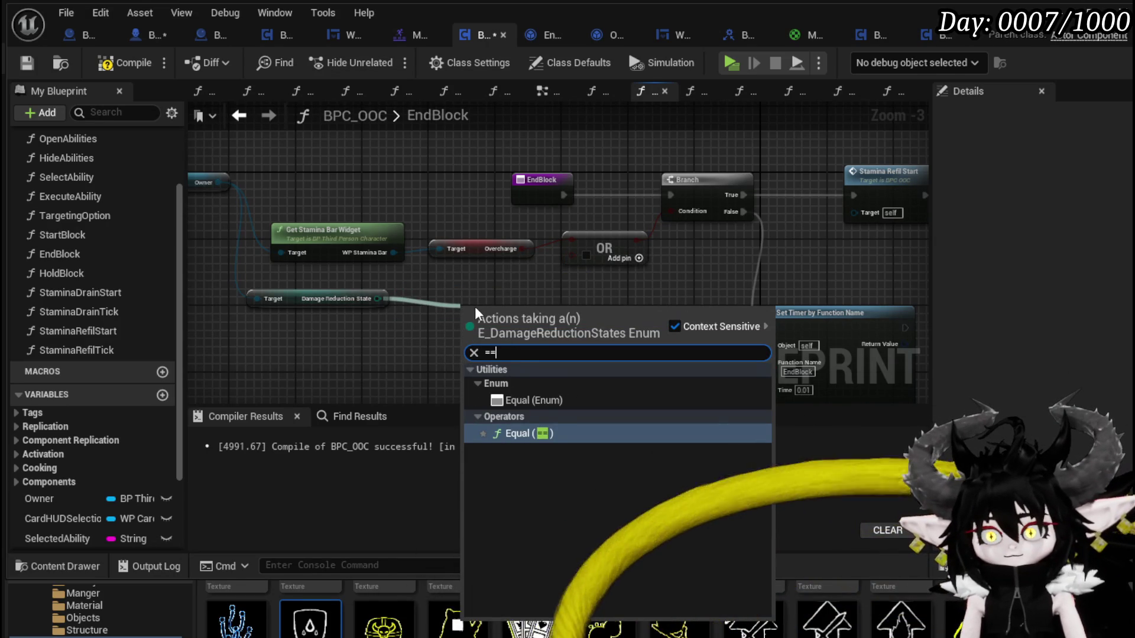
key("Up")
key("Return")
mouse_move(553, 315)
left_mouse_down()
mouse_move(388, 324)
mouse_move(522, 341)
left_mouse_up()
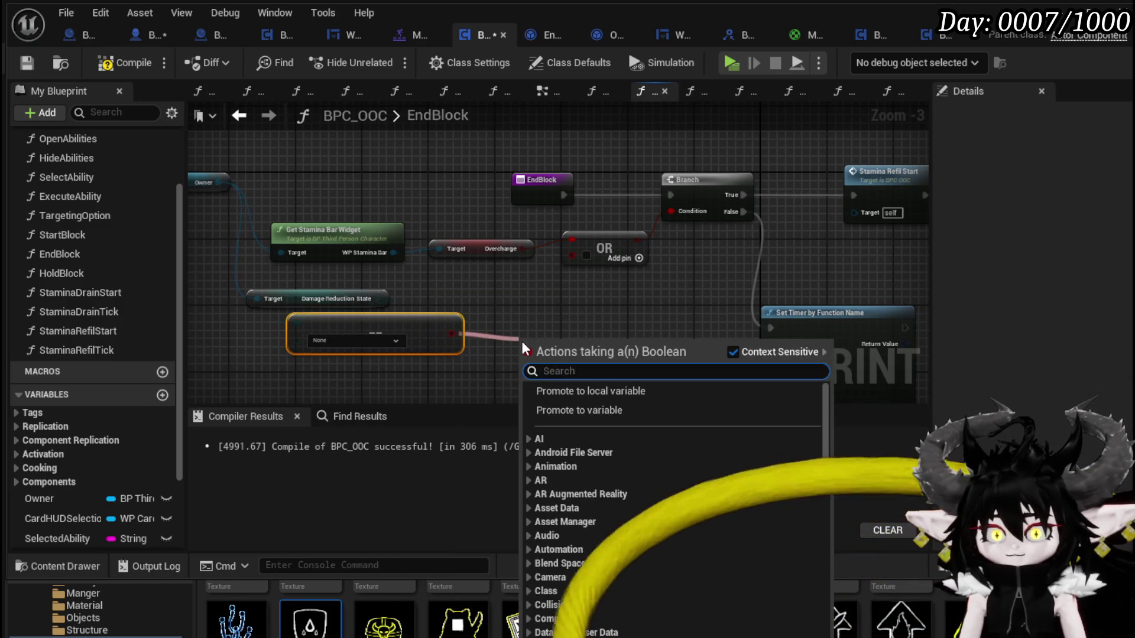
type("not bool")
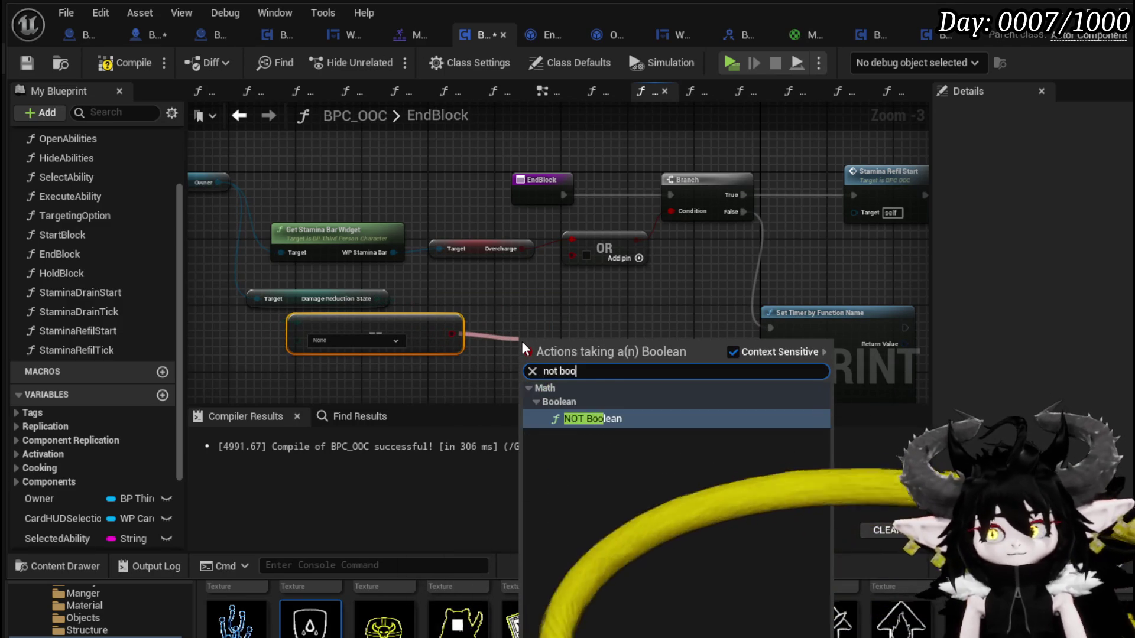
key("Return")
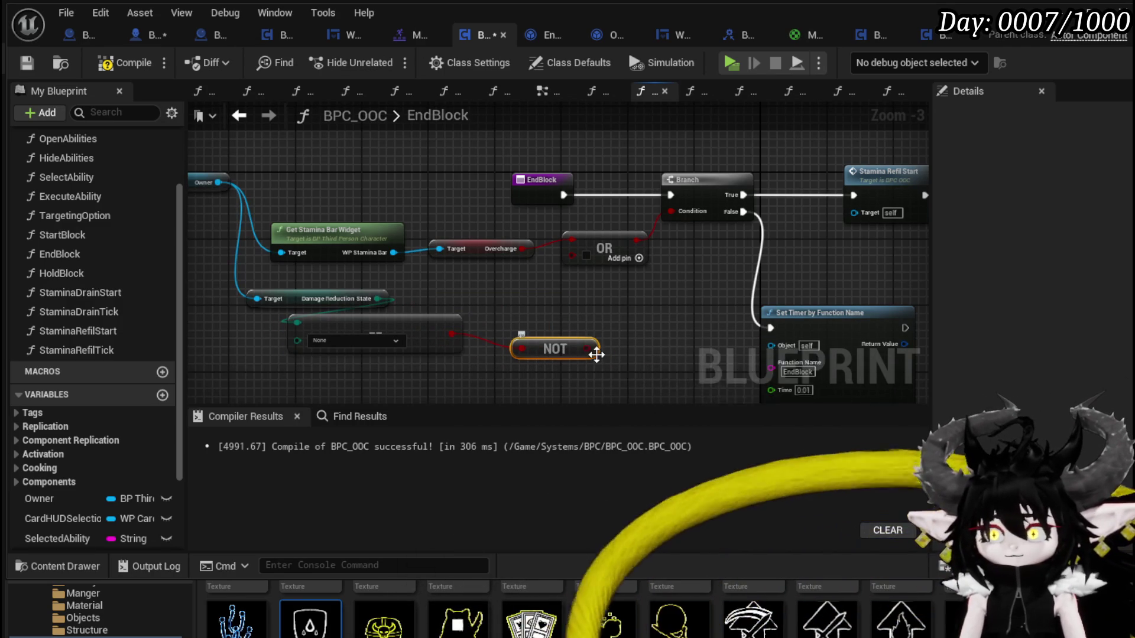
left_click_drag(590, 349, 582, 310)
Set the comparison to Parry, then compile and save BPC_OOC
left_click(346, 341)
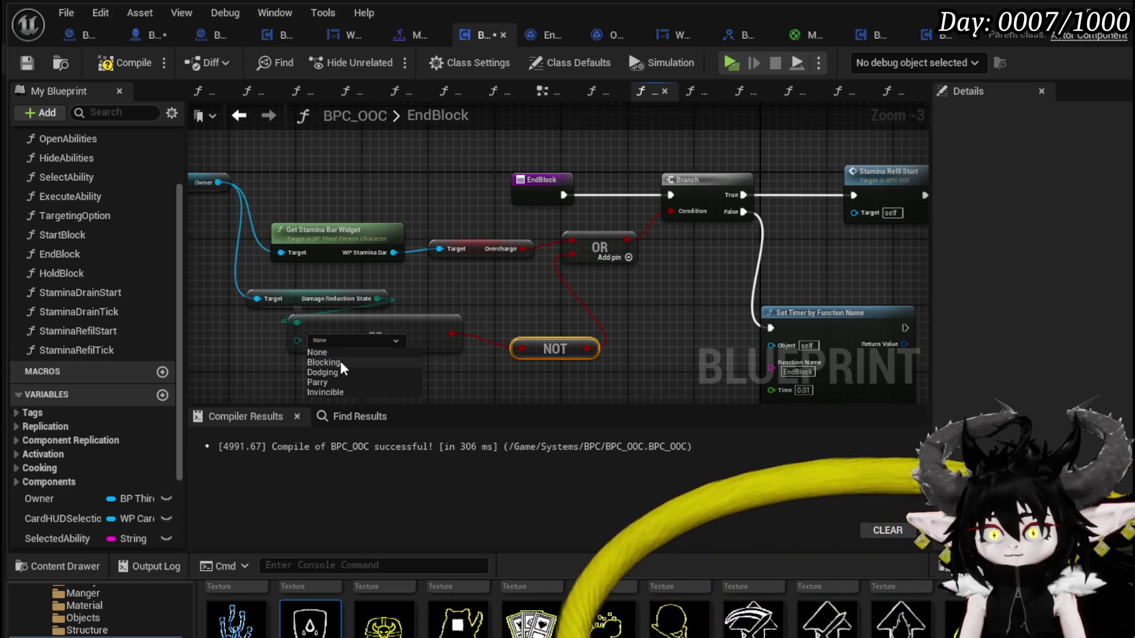
left_click(330, 381)
left_click(536, 284)
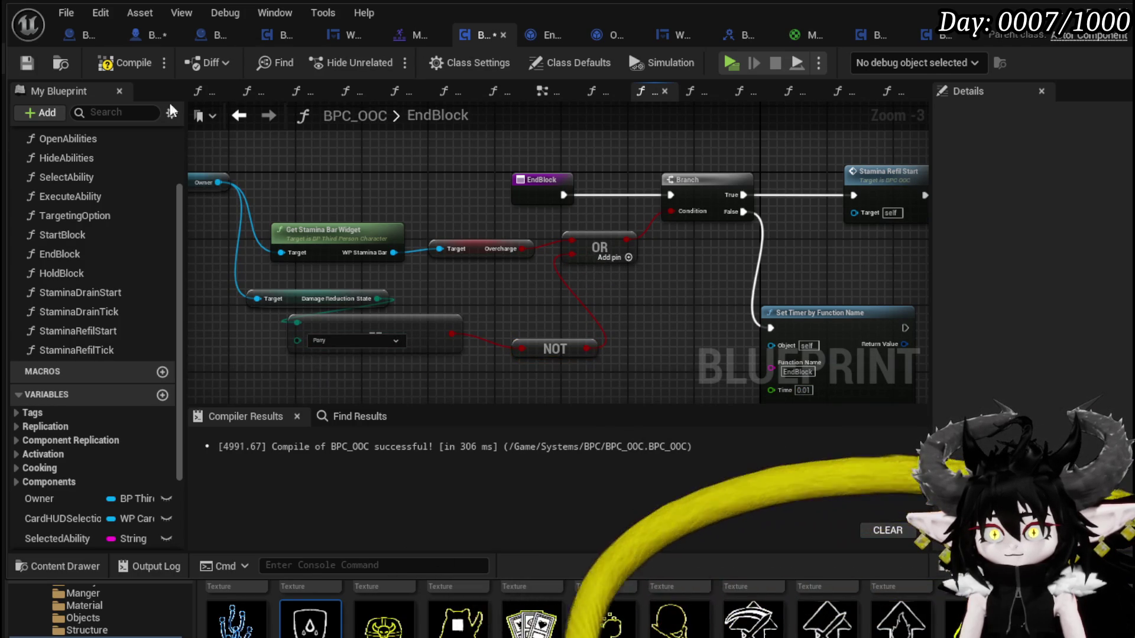
left_click(21, 65)
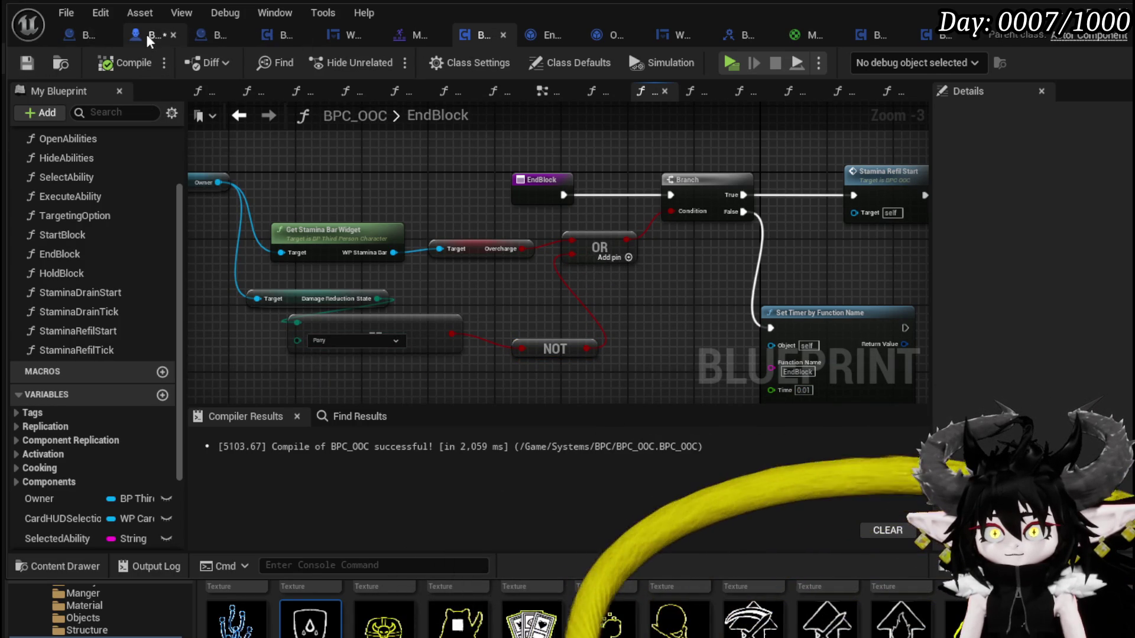
key("ctrl+Tab")
Play-test parry, block, double jump and tail attacks from BP_ThirdPersonCharacter
left_click(26, 62)
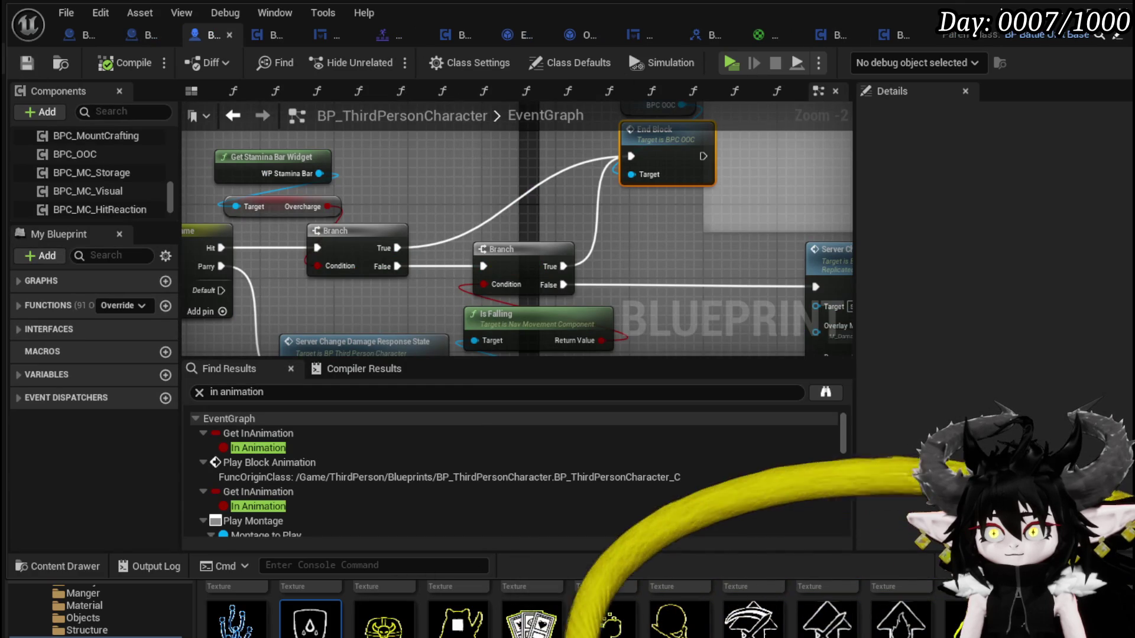
key("alt+p")
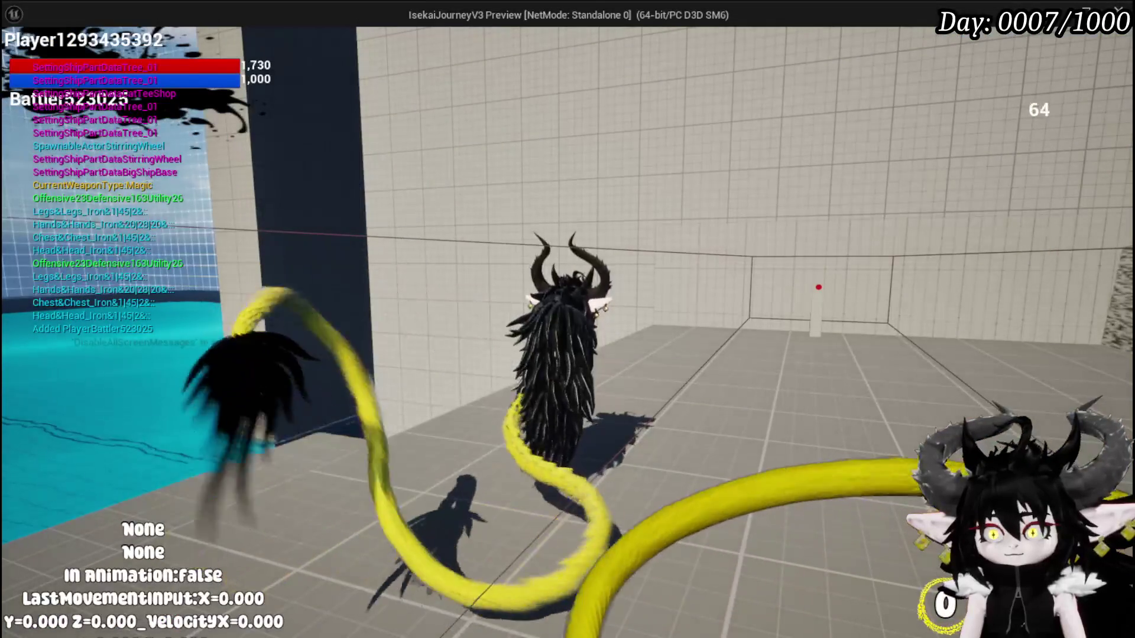
key("q")
key("q")
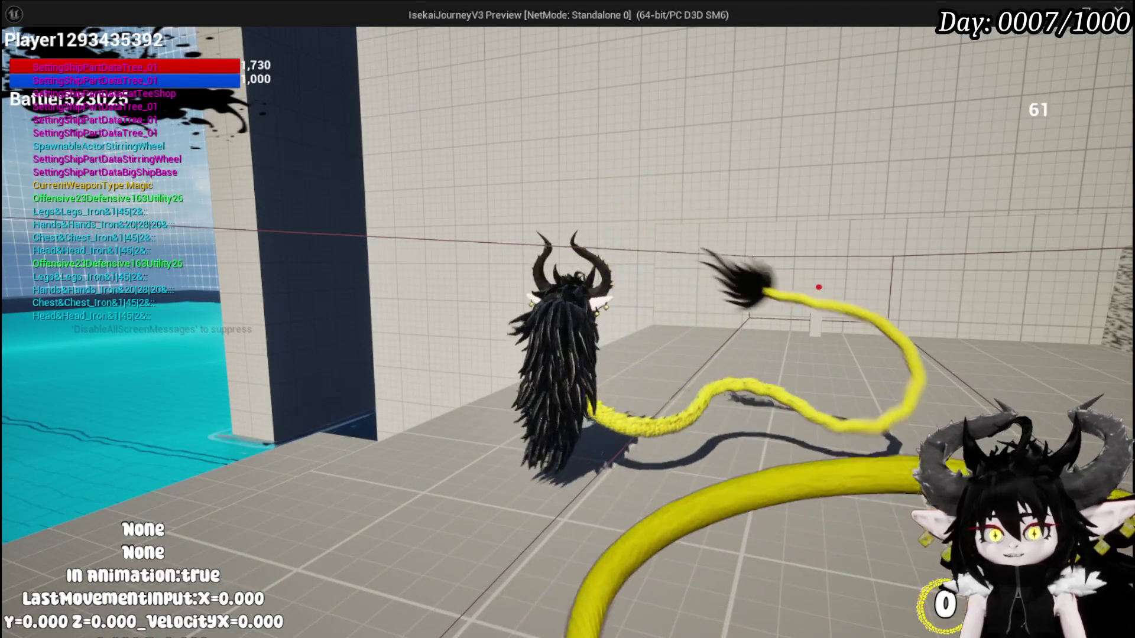
key("q")
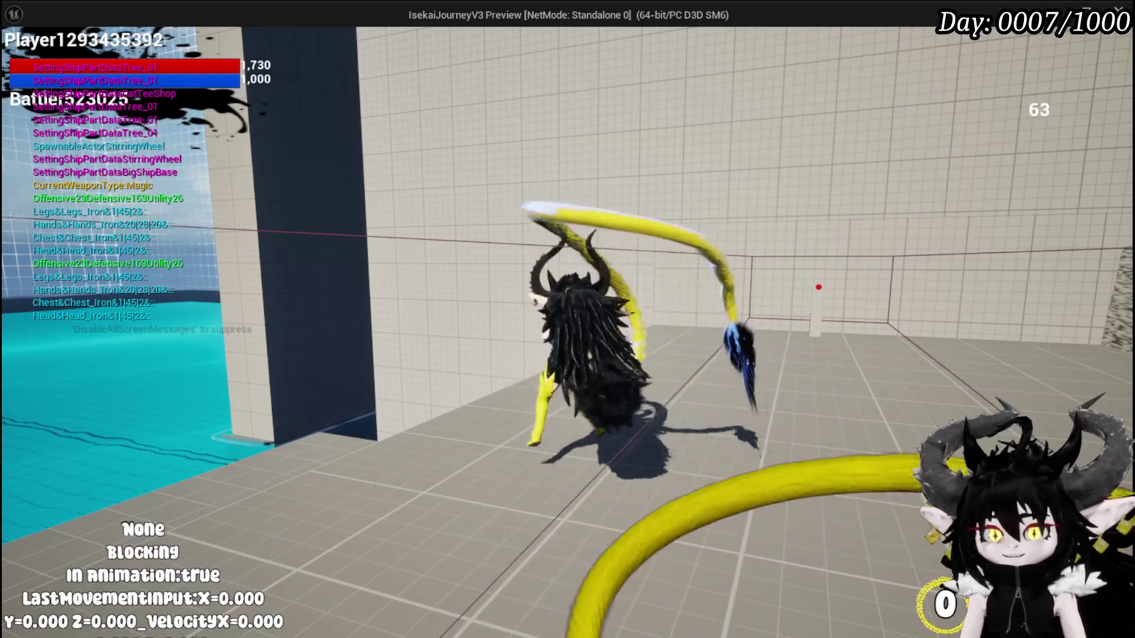
key("q")
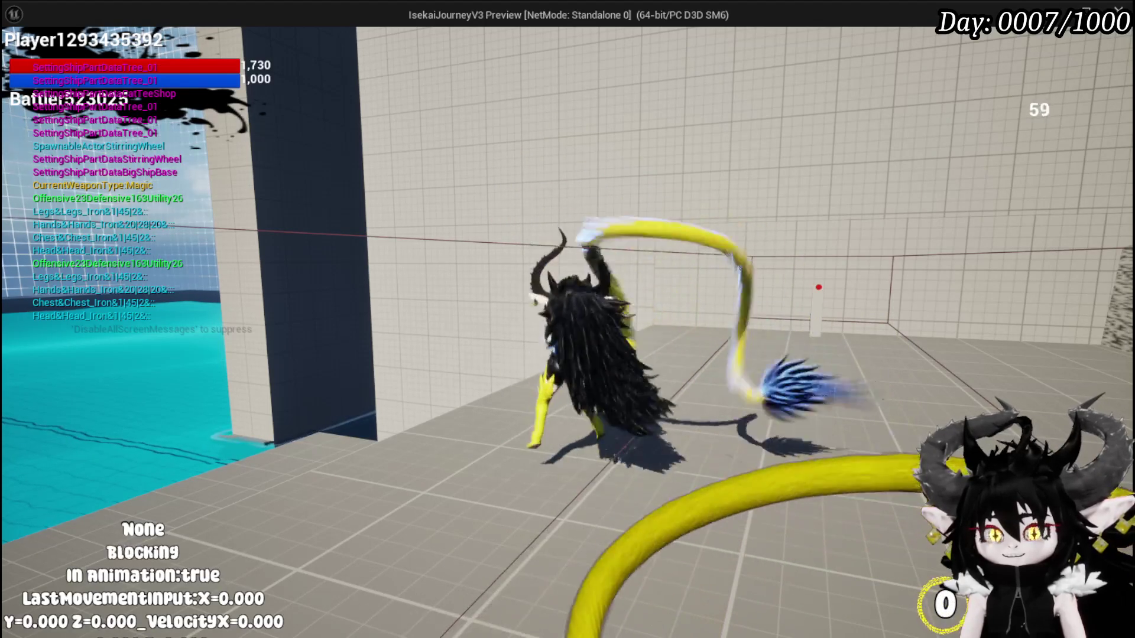
key("space")
key("space")
key("q")
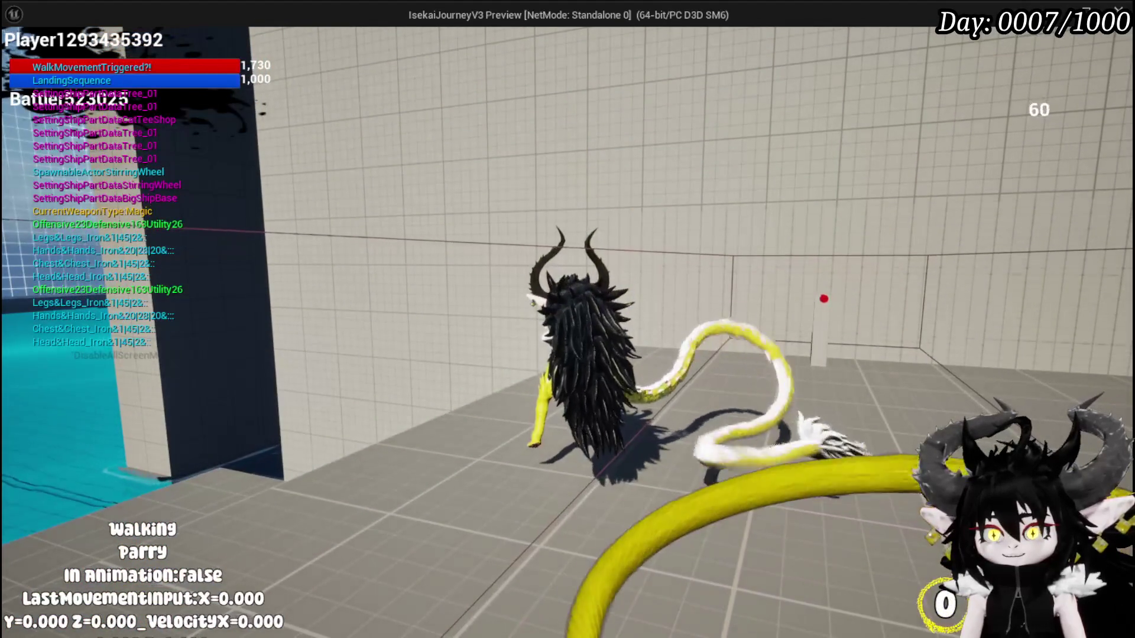
left_click(567, 319)
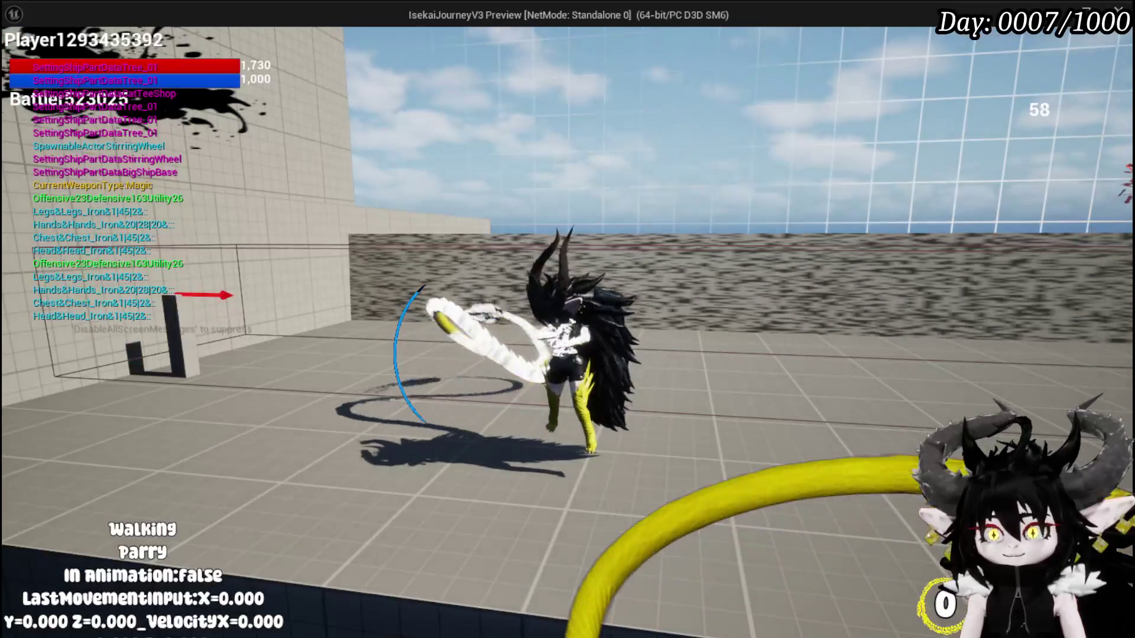
left_click(568, 319)
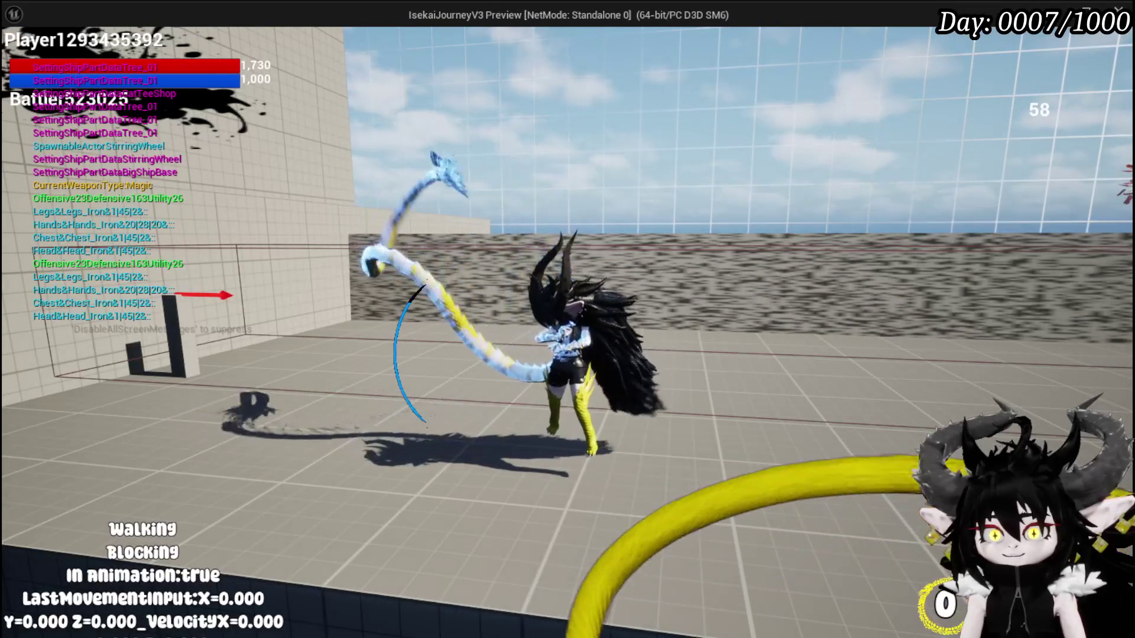
Stop the preview, save all packages, and reopen the EndBlock function graph
key("Escape")
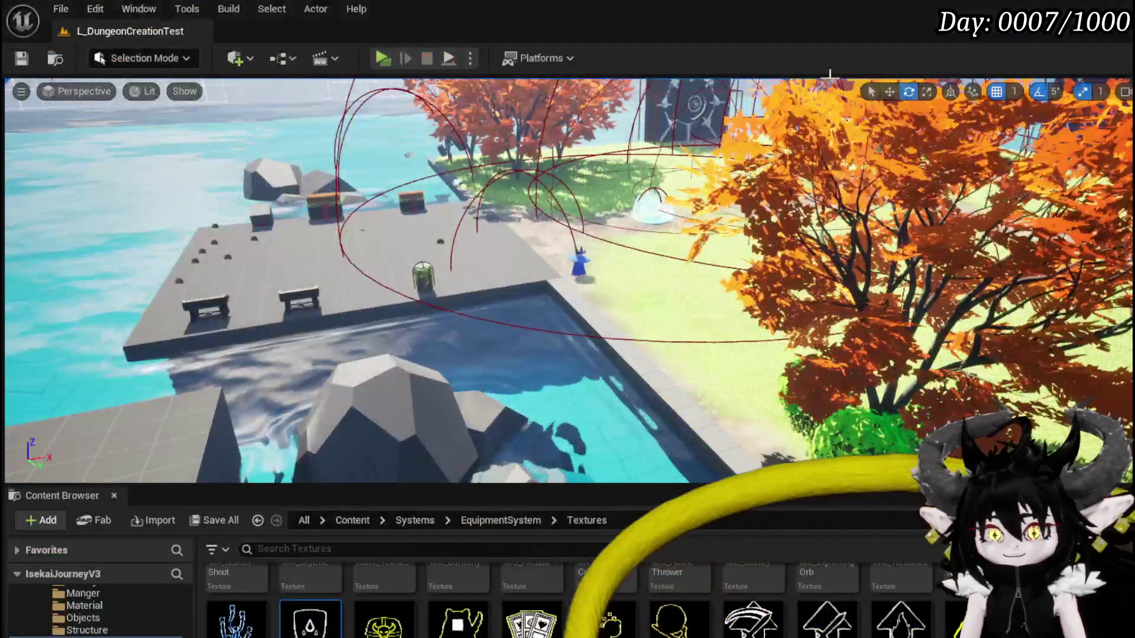
left_click(23, 58)
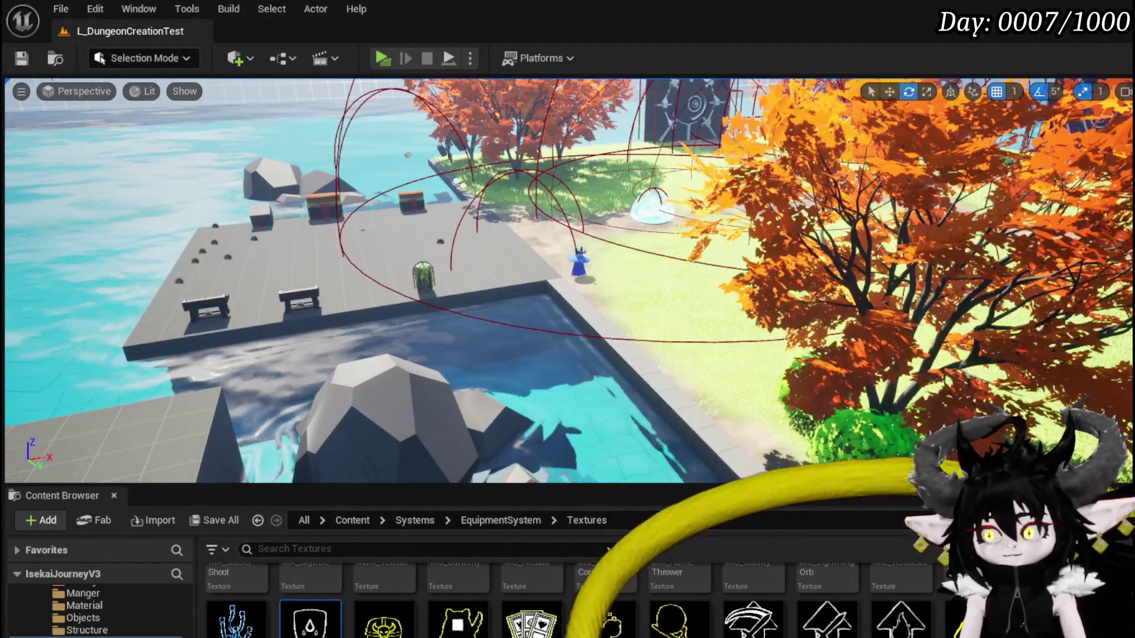
key("alt+Tab")
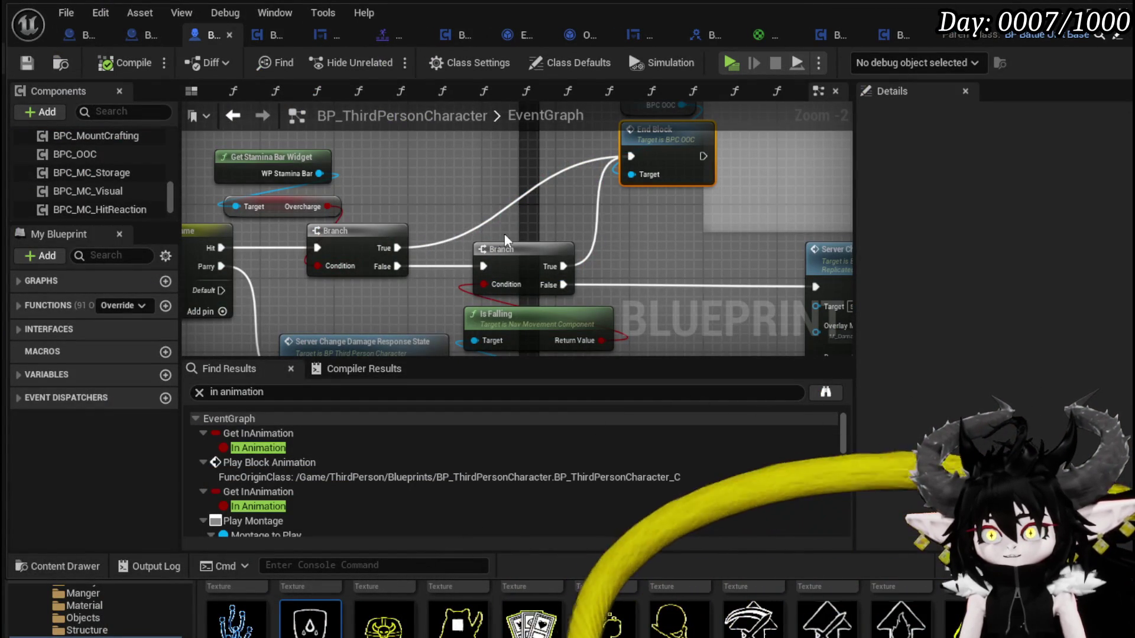
double_click(680, 157)
Switch the comparison to Blocking, wire it straight into OR, and compile BPC_OOC
scroll(480, 265, "up", 3)
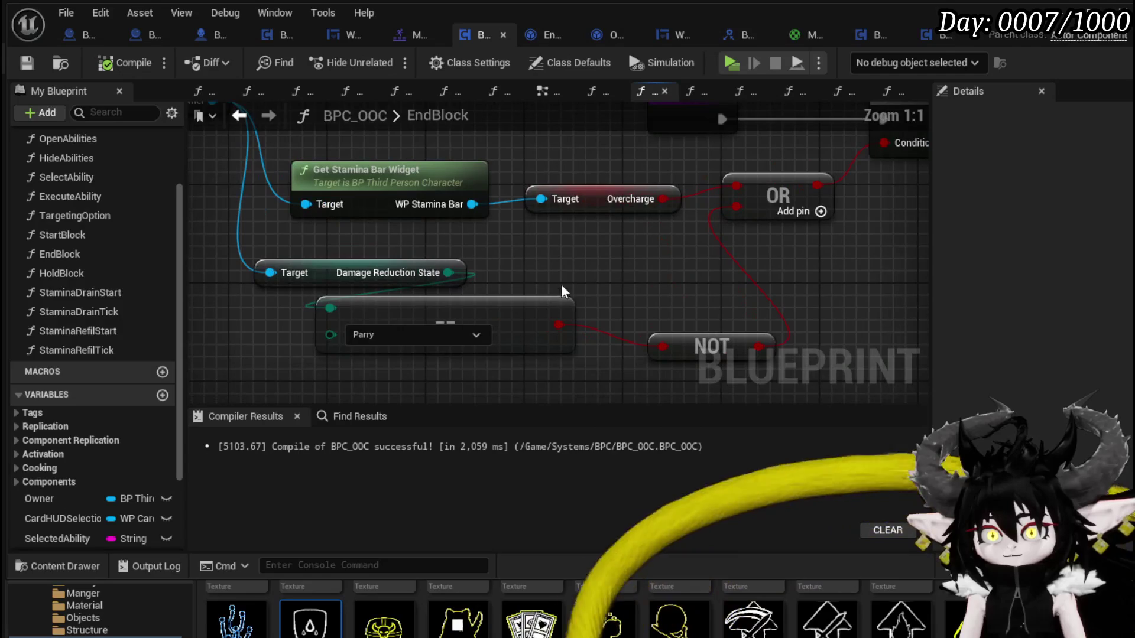
left_click(398, 334)
left_click(367, 361)
mouse_move(601, 253)
left_mouse_down()
mouse_move(493, 293)
mouse_move(614, 234)
left_mouse_up()
left_click_drag(552, 325, 597, 358)
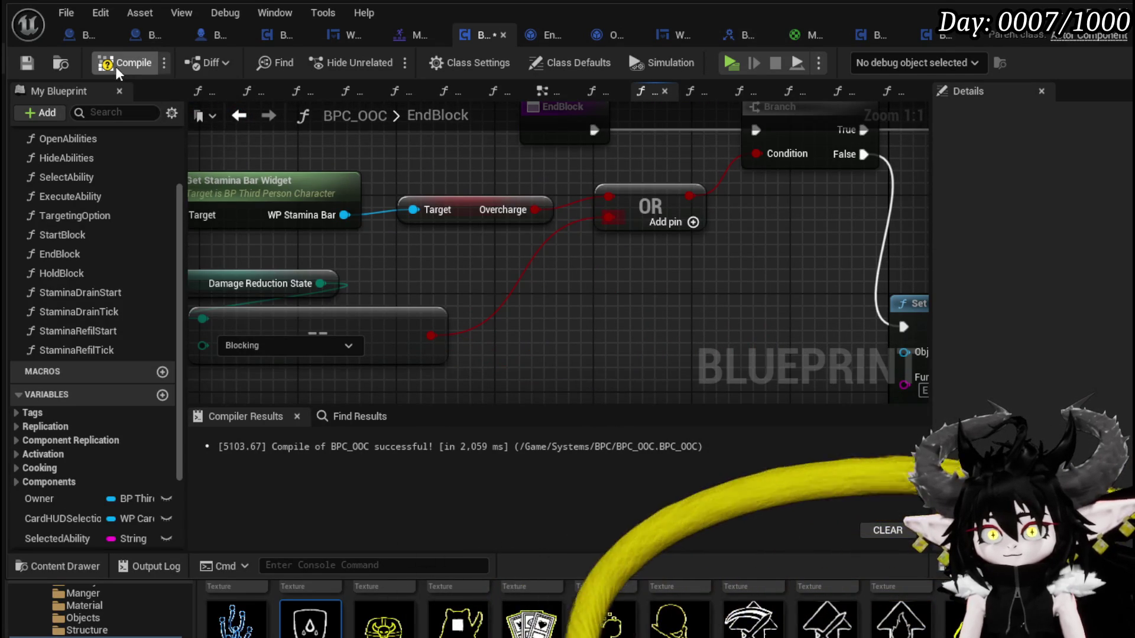
left_click(26, 63)
Add an Is Falling check from Owner as the OR node's third input
scroll(502, 293, "down", 2)
mouse_move(539, 245)
left_mouse_down()
mouse_move(354, 321)
mouse_move(644, 310)
mouse_move(470, 284)
mouse_move(717, 267)
left_mouse_up()
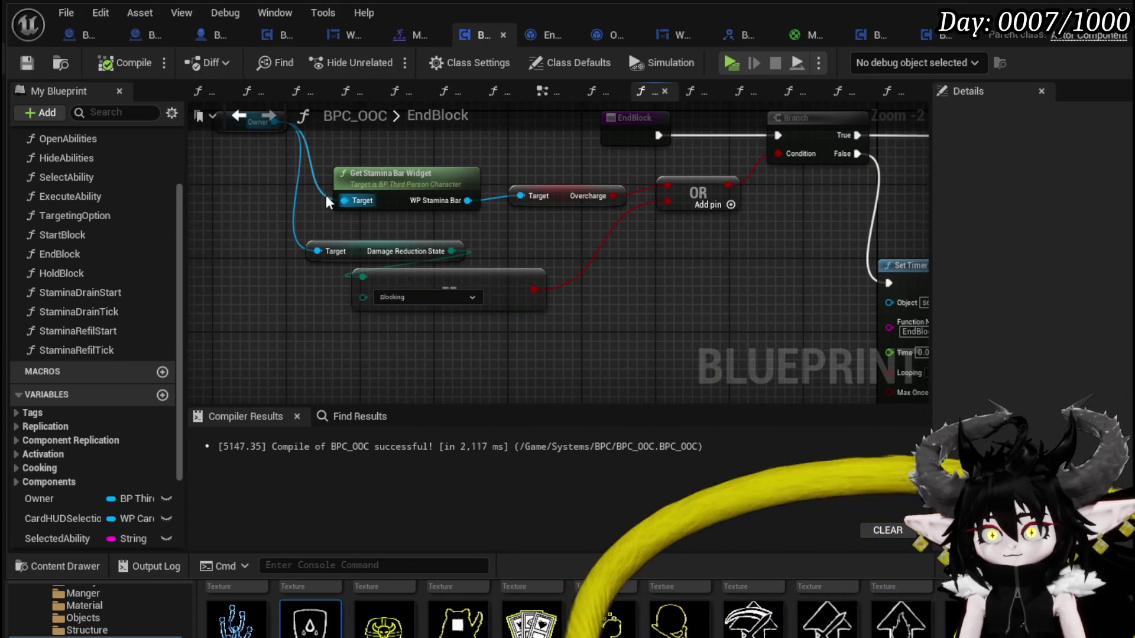
left_click_drag(328, 201, 359, 274)
mouse_move(316, 189)
left_mouse_down()
mouse_move(318, 353)
mouse_move(392, 373)
left_mouse_up()
type("is falling")
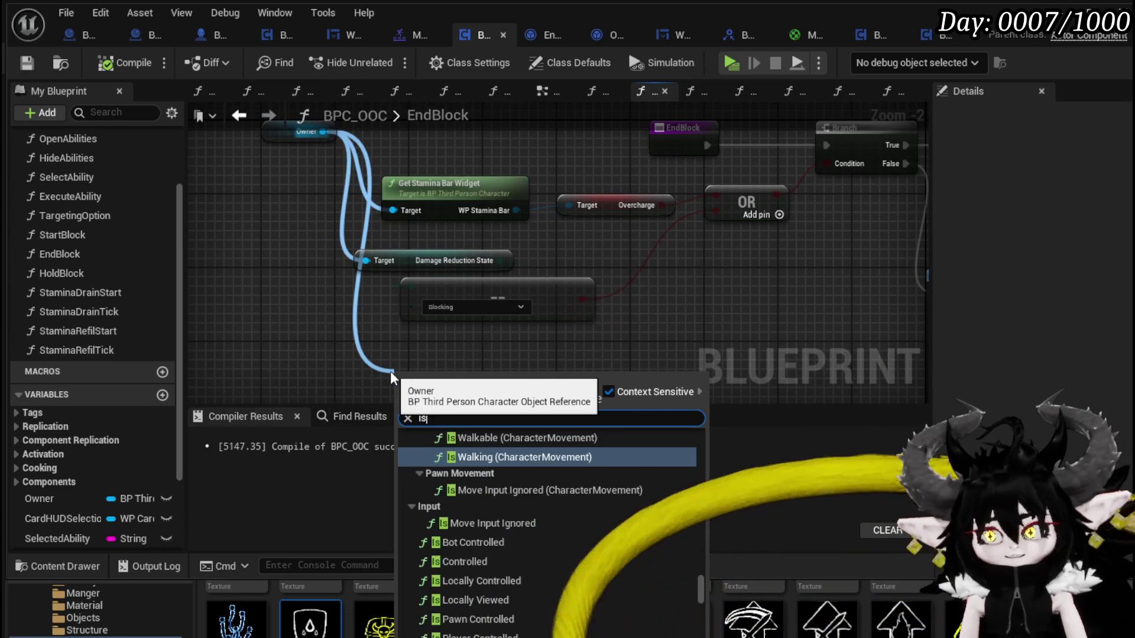
key("Return")
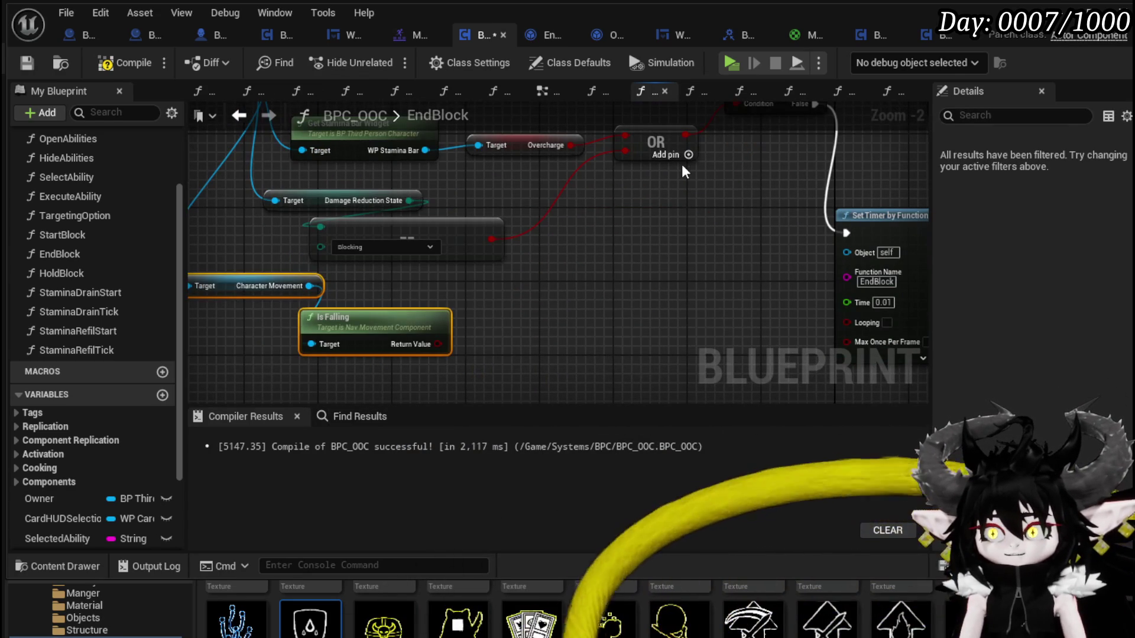
left_click(688, 155)
left_click(515, 322)
mouse_move(440, 344)
left_mouse_down()
mouse_move(594, 195)
mouse_move(640, 169)
mouse_move(646, 248)
mouse_move(280, 353)
mouse_move(246, 329)
mouse_move(286, 278)
mouse_move(438, 263)
mouse_move(611, 270)
left_mouse_up()
Rearrange the Damage Reduction State, Blocking and Is Falling nodes, then return to the level editor
left_click_drag(302, 260, 380, 273)
mouse_move(456, 225)
left_mouse_down()
mouse_move(352, 282)
mouse_move(377, 265)
left_mouse_up()
left_click(596, 292)
left_click_drag(595, 283, 608, 240)
mouse_move(267, 262)
left_mouse_down()
mouse_move(308, 331)
mouse_move(404, 340)
left_mouse_up()
left_click_drag(572, 292, 362, 379)
scroll(435, 304, "down", 1)
mouse_move(436, 304)
left_mouse_down()
mouse_move(419, 279)
mouse_move(535, 278)
left_mouse_up()
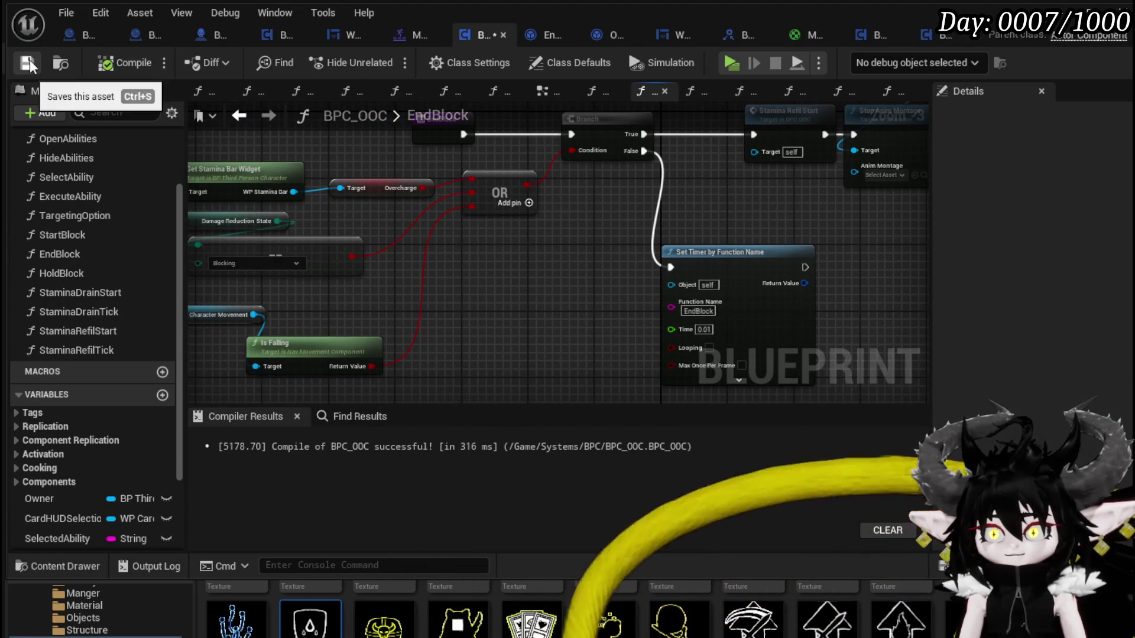
key("alt+Tab")
Start a play-in-editor session and test repeated jumps, then move the character forward
left_click(382, 58)
key("space")
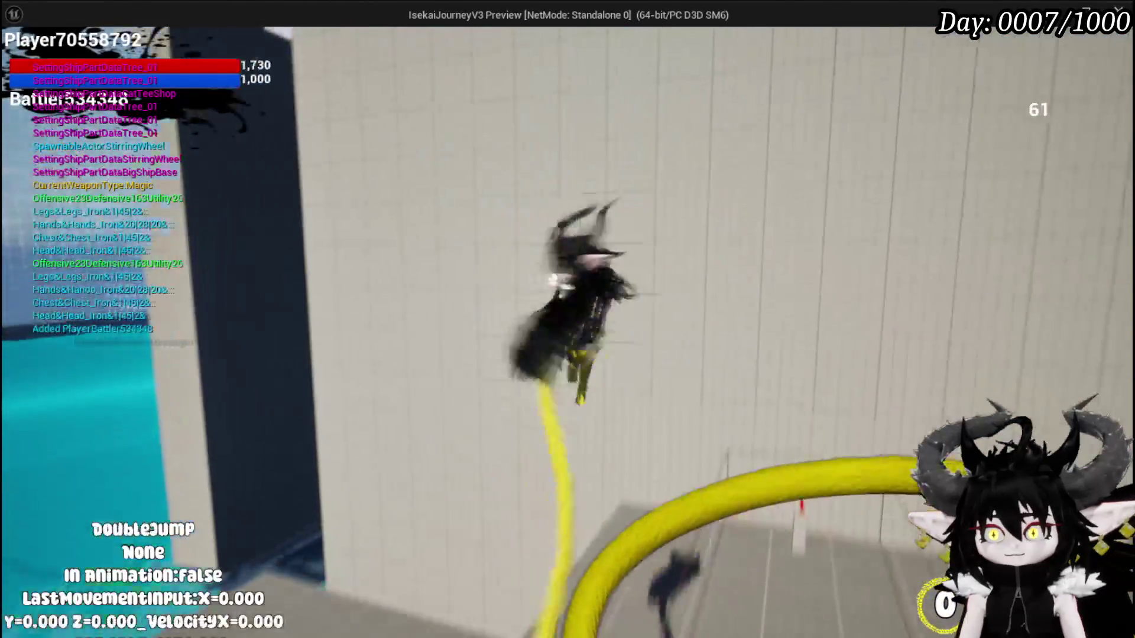
key("space")
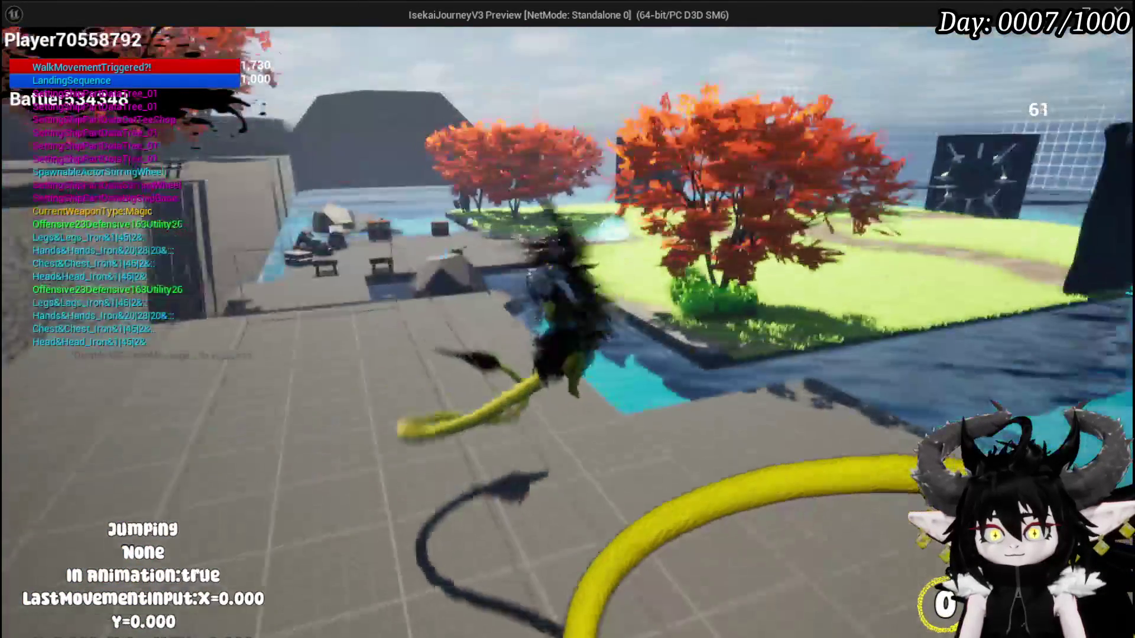
key("space")
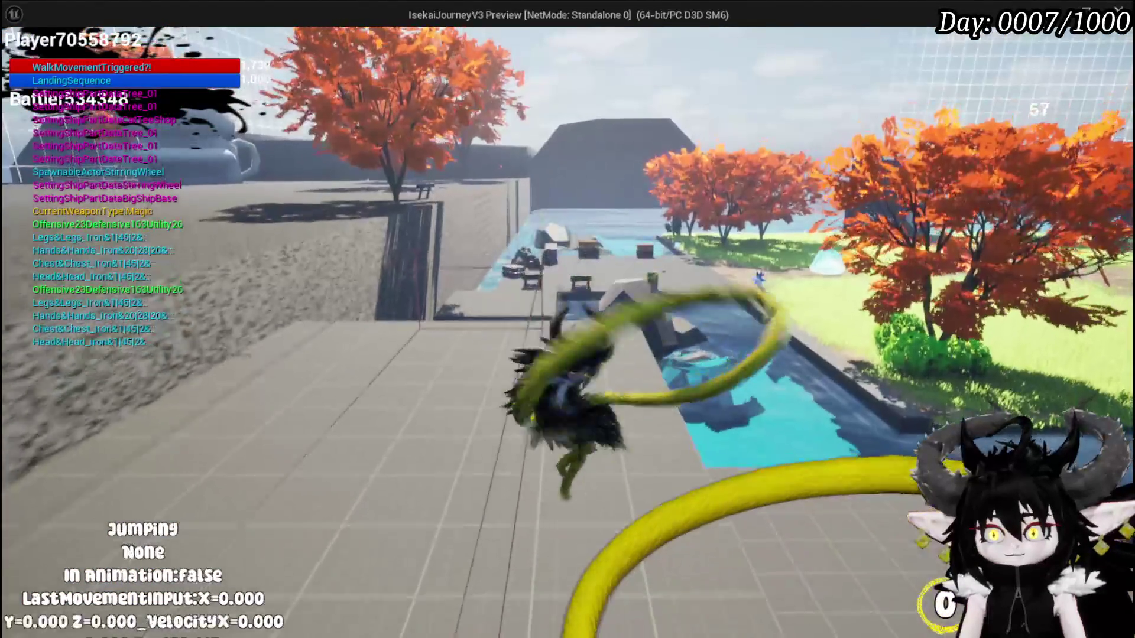
key("space")
key("w")
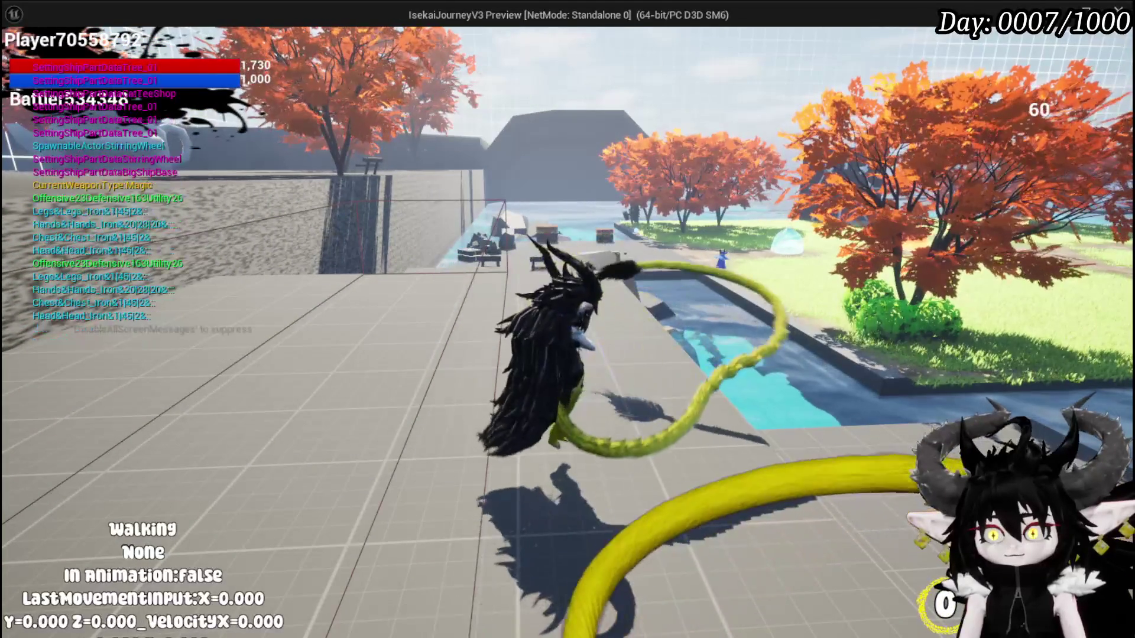
Test two parries and an attack swing, stop the session and return to BPC_OOC
key("q")
key("q")
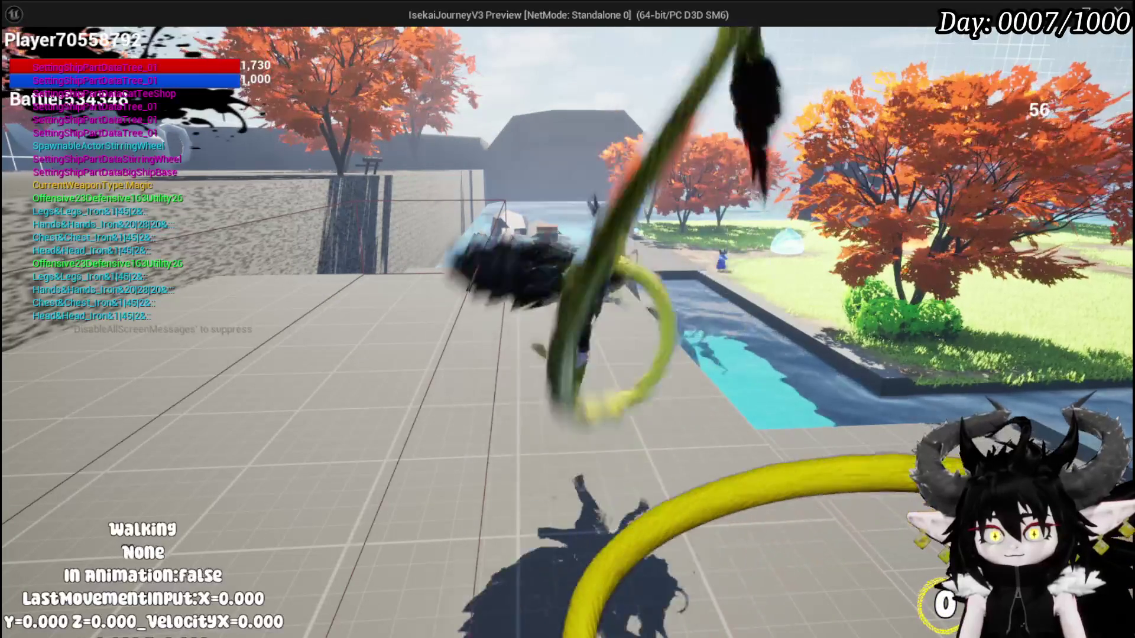
key("q")
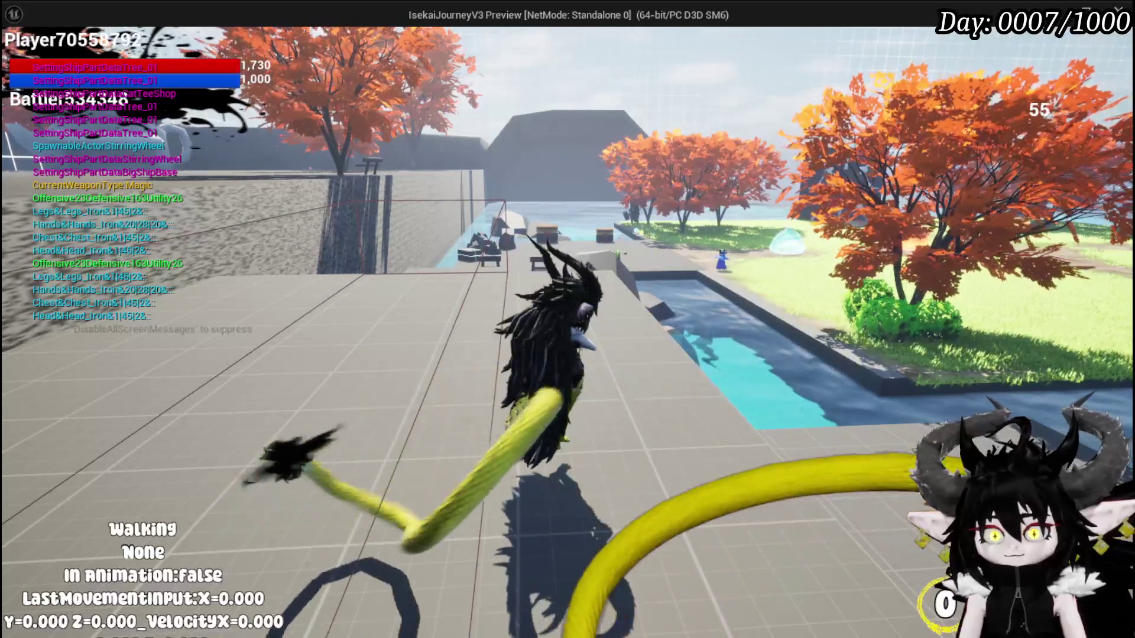
key("e")
key("Escape")
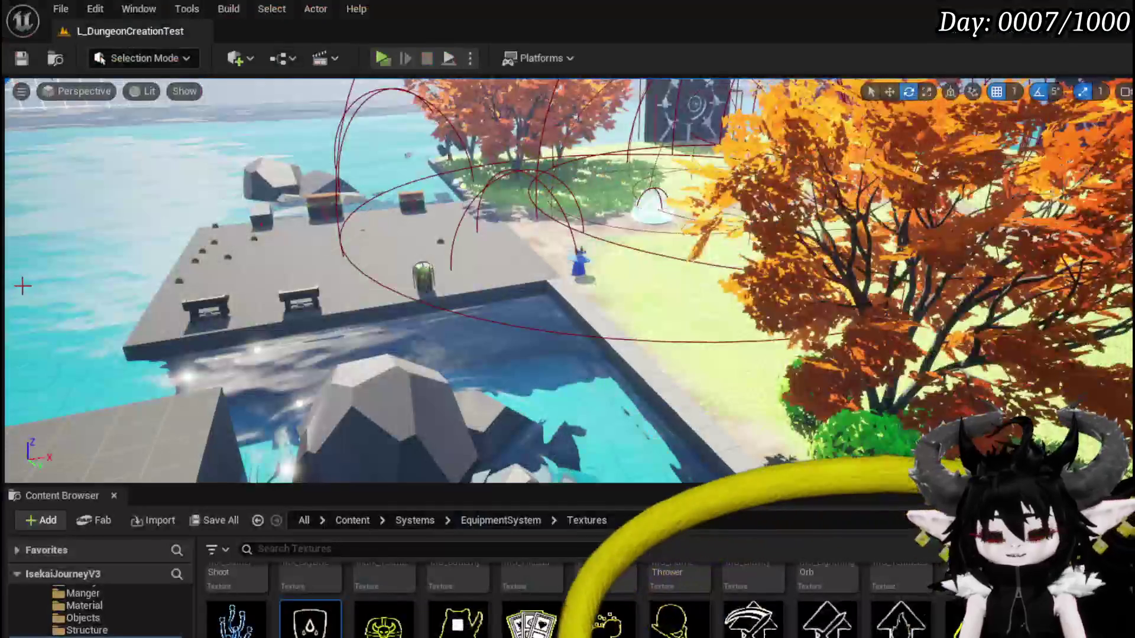
key("ctrl+s")
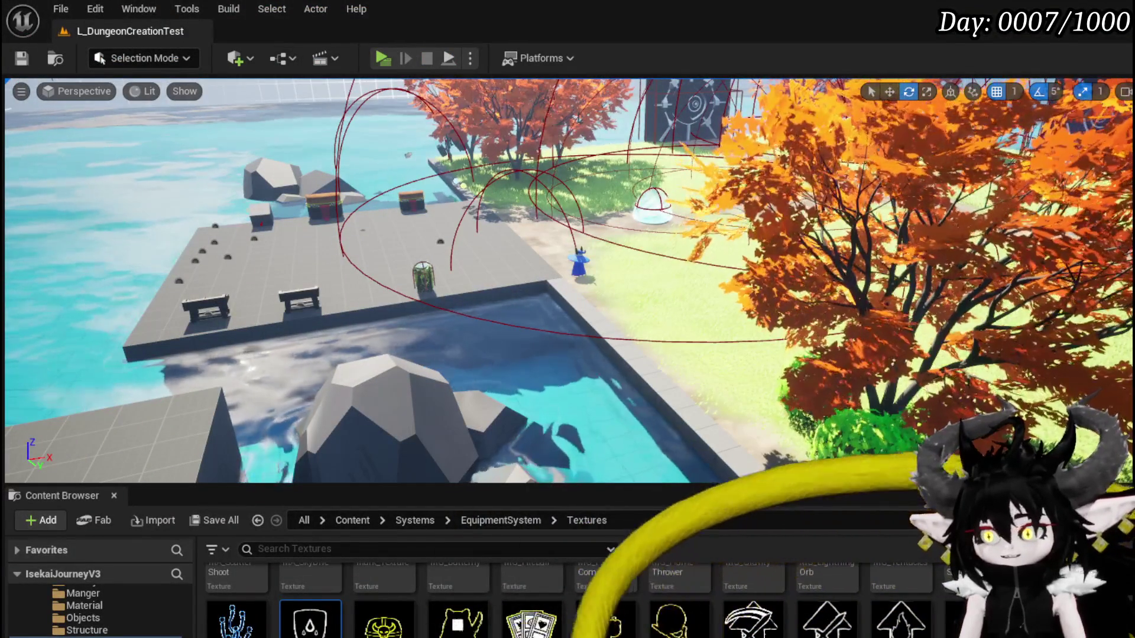
key("alt+Tab")
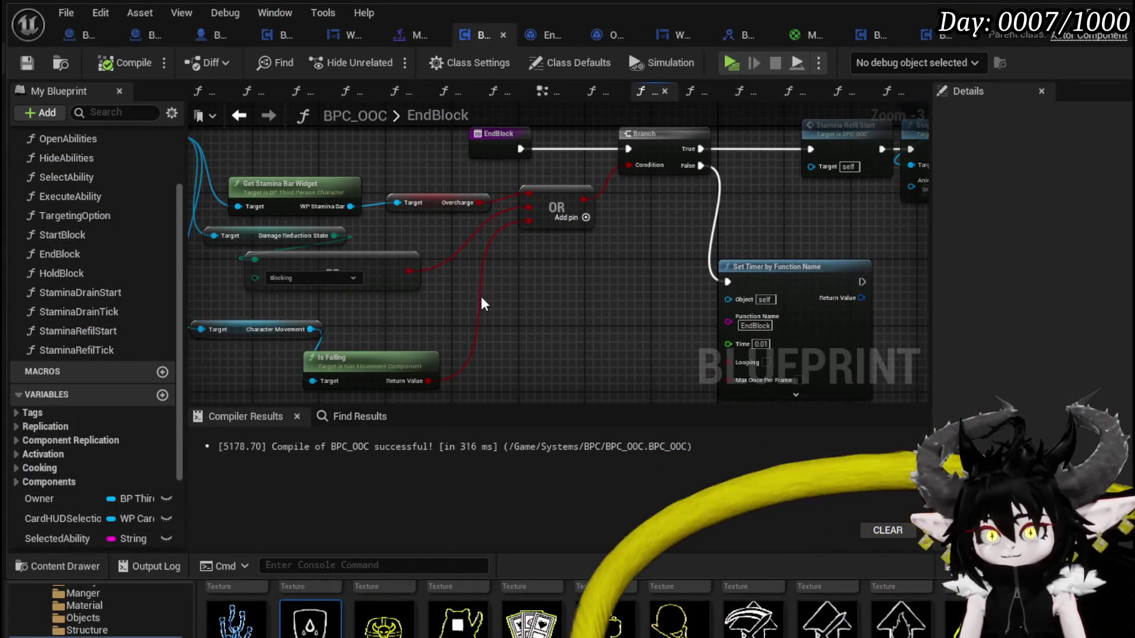
Delete the Character Movement and Is Falling nodes from EndBlock and remove the OR node's extra input
scroll(341, 314, "down", 1)
scroll(543, 238, "up", 1)
left_click(538, 192, "alt")
left_click_drag(283, 271, 331, 319)
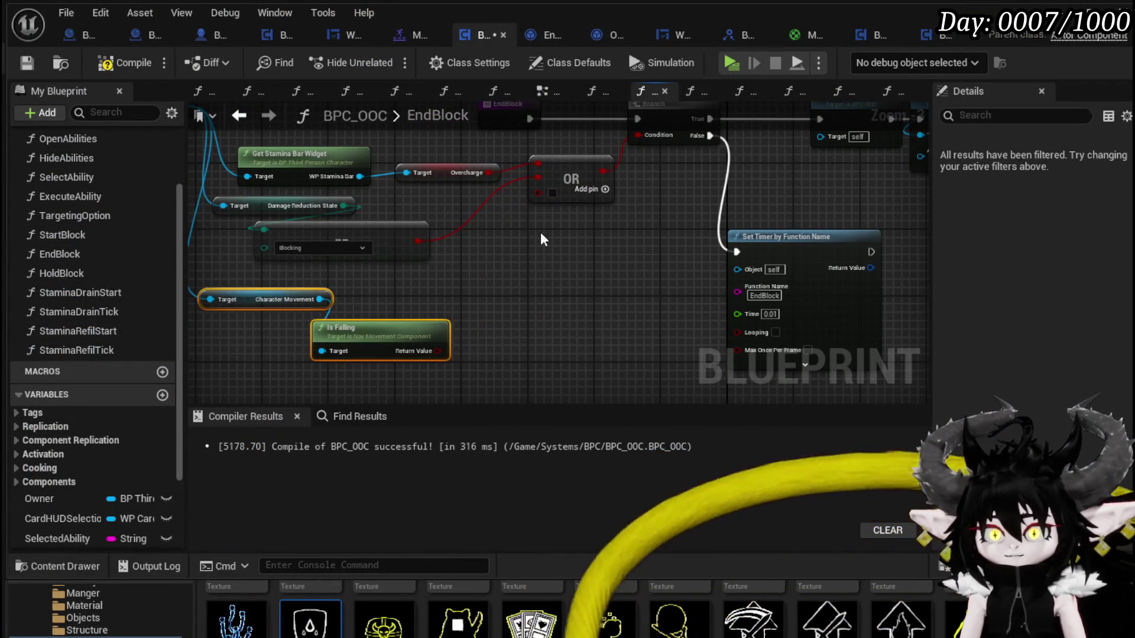
key("Delete")
right_click(536, 191)
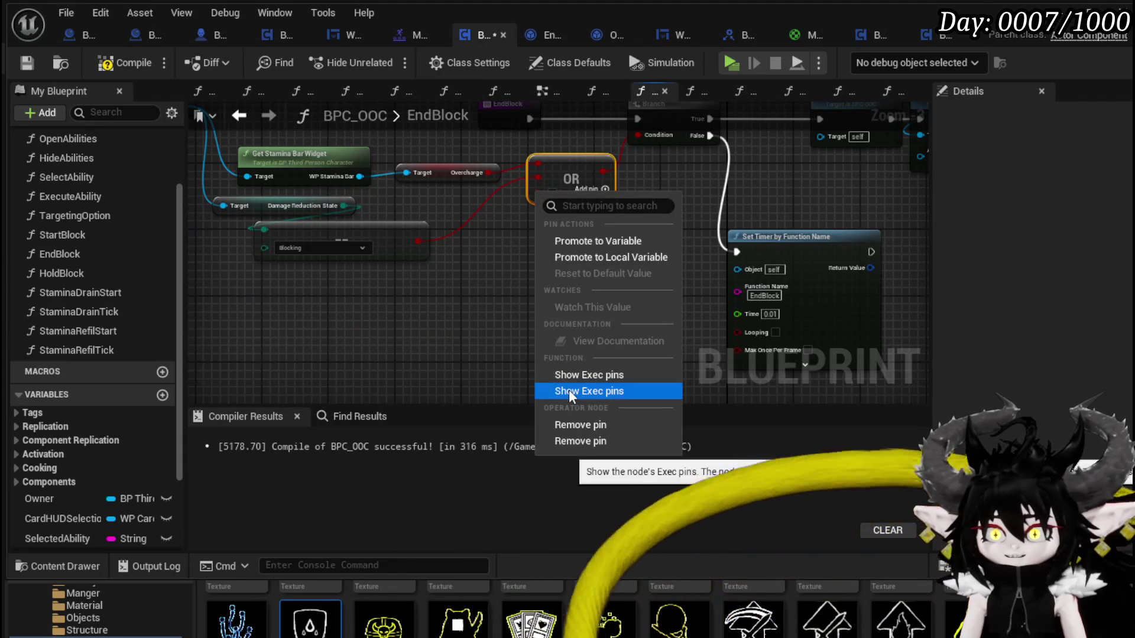
left_click(580, 438)
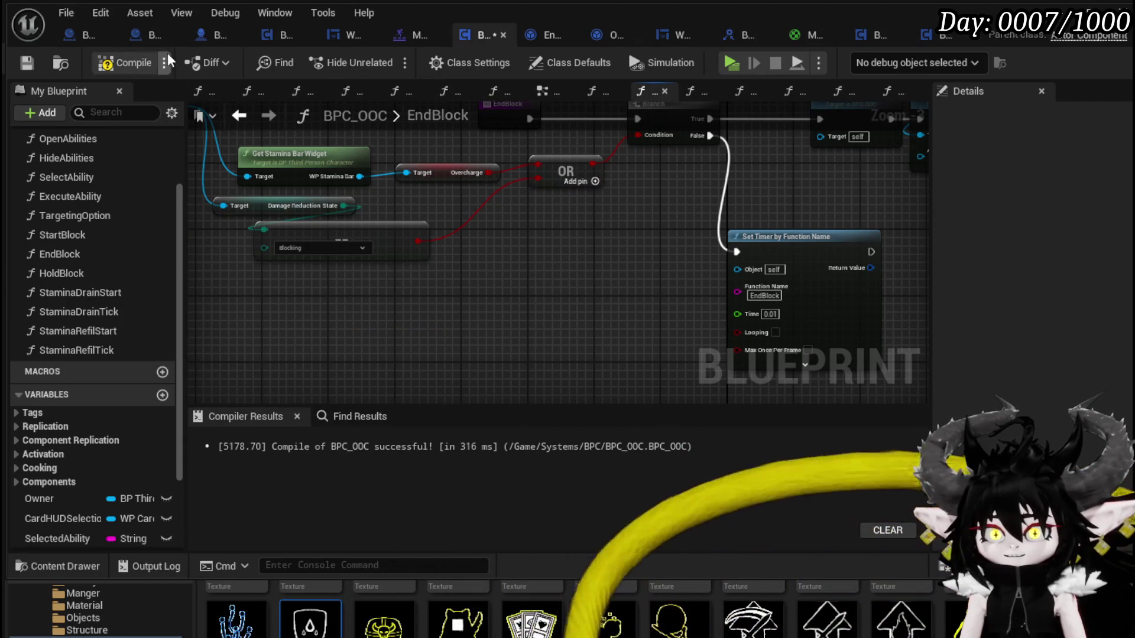
Select the block-ending nodes after the Branch's True output, up to Server Change Damage Response State, for copying
mouse_move(620, 278)
left_mouse_down()
mouse_move(543, 357)
mouse_move(312, 334)
mouse_move(528, 354)
left_mouse_up()
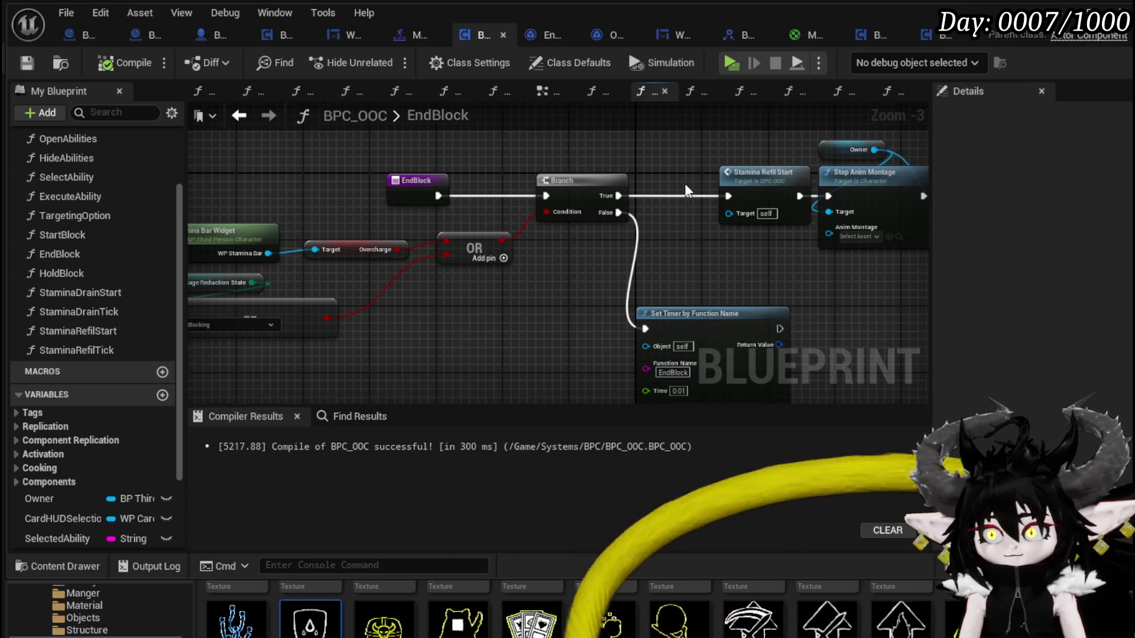
left_click_drag(687, 187, 446, 206)
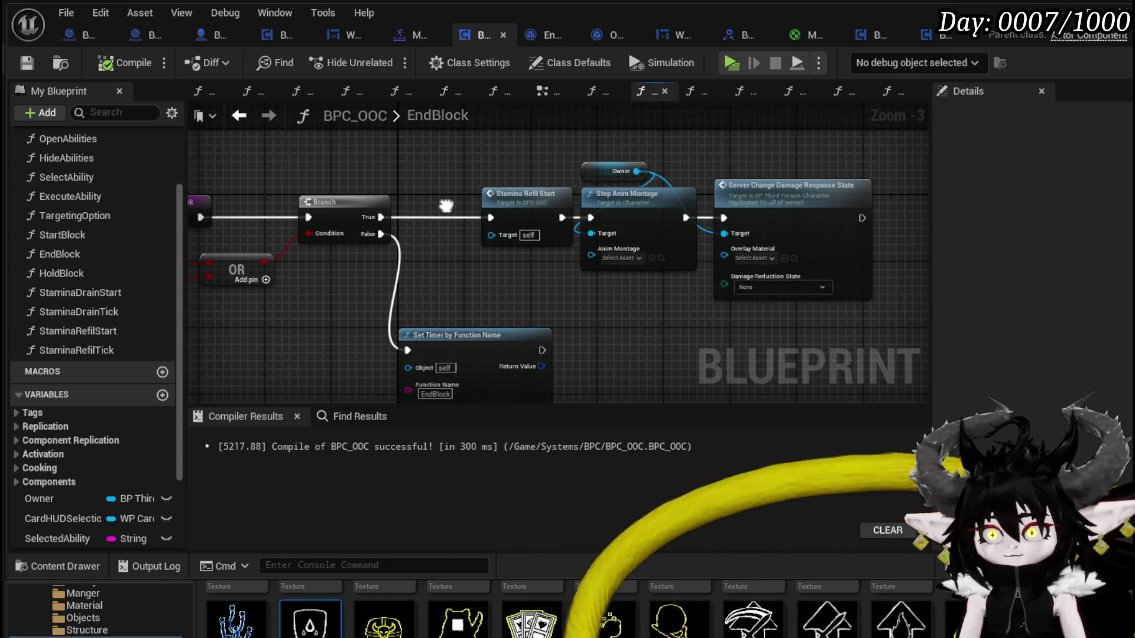
left_click_drag(506, 139, 896, 301)
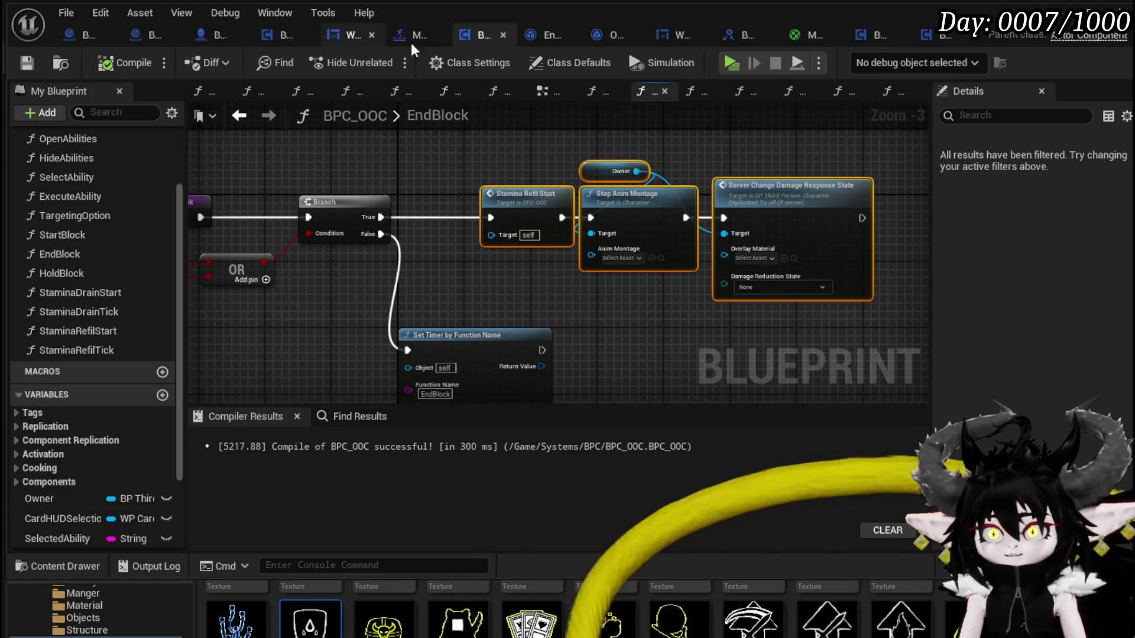
mouse_move(485, 148)
left_mouse_down()
mouse_move(949, 272)
mouse_move(753, 281)
left_mouse_up()
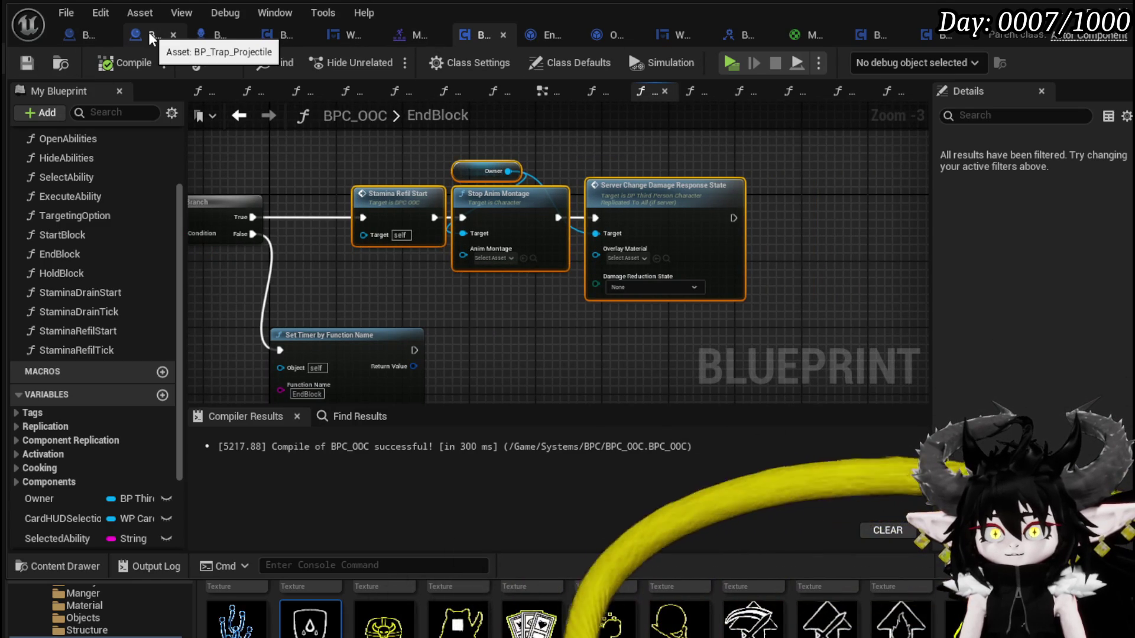
Paste the copied block-ending nodes into BP_ThirdPersonCharacter's EventGraph, dismiss the self-context prompt, and save
left_click(203, 33)
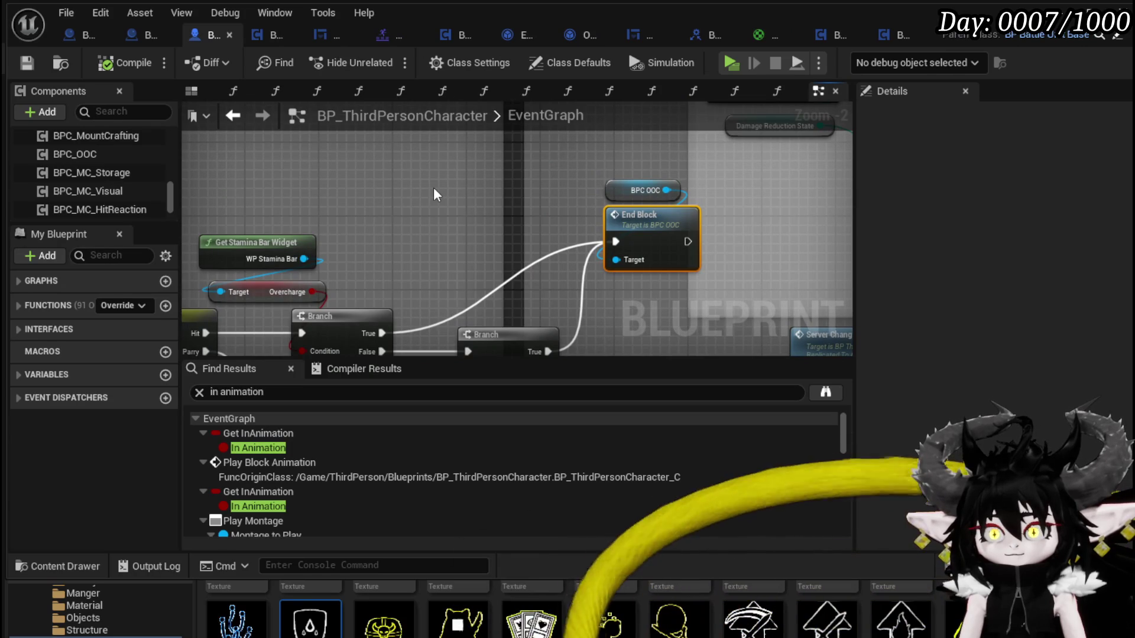
left_click(433, 177)
key("ctrl+v")
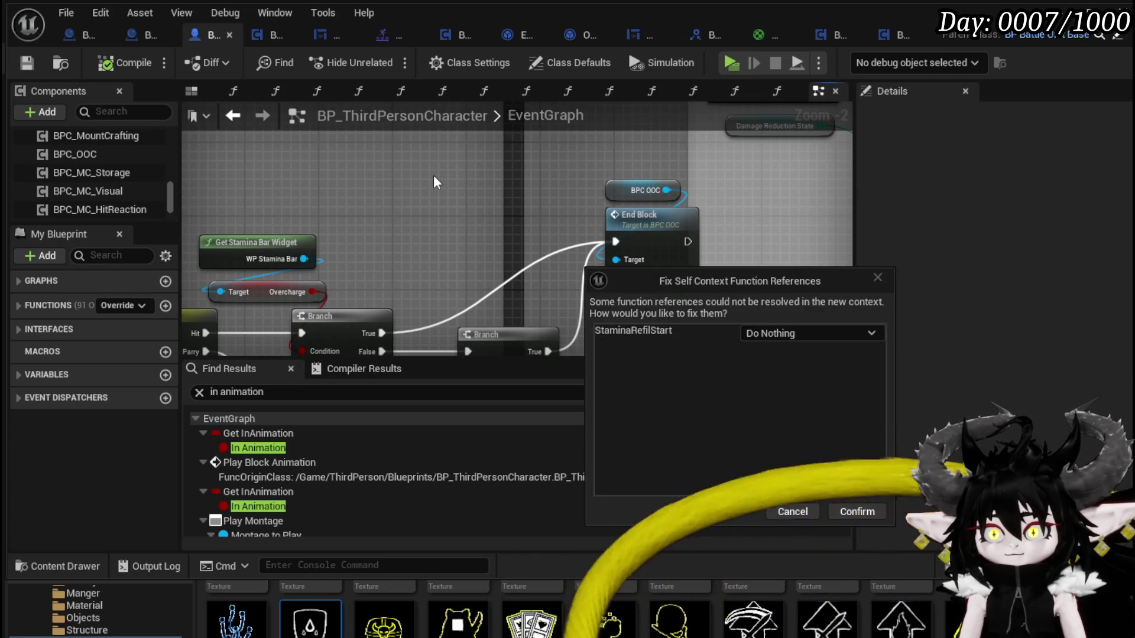
left_click(795, 507)
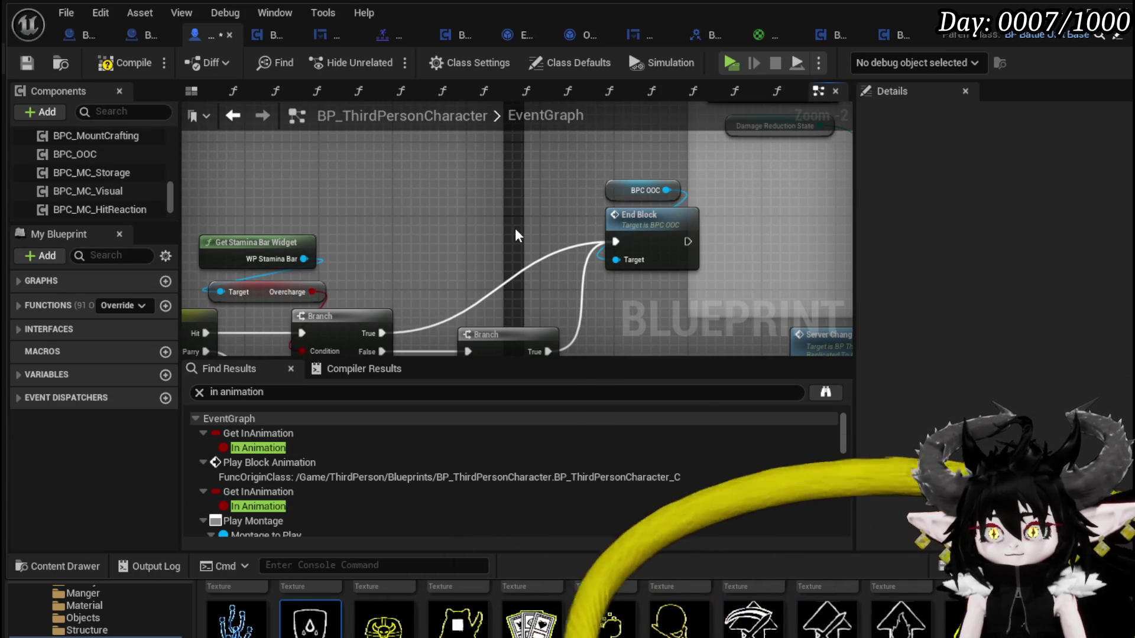
mouse_move(620, 298)
left_mouse_down()
mouse_move(629, 263)
mouse_move(634, 296)
left_mouse_up()
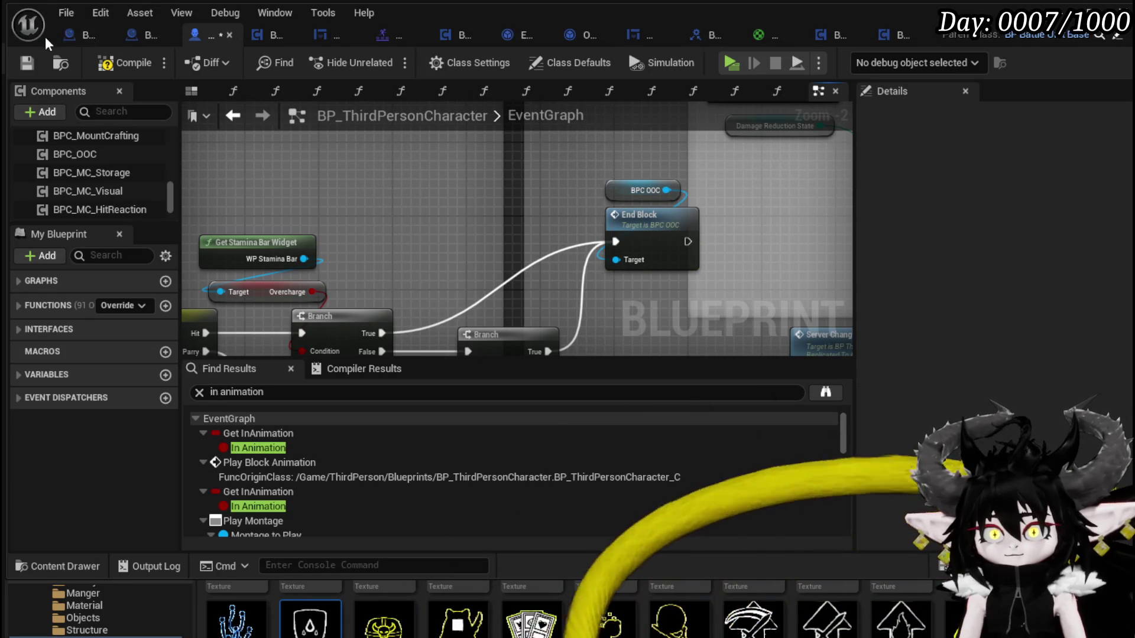
left_click(26, 63)
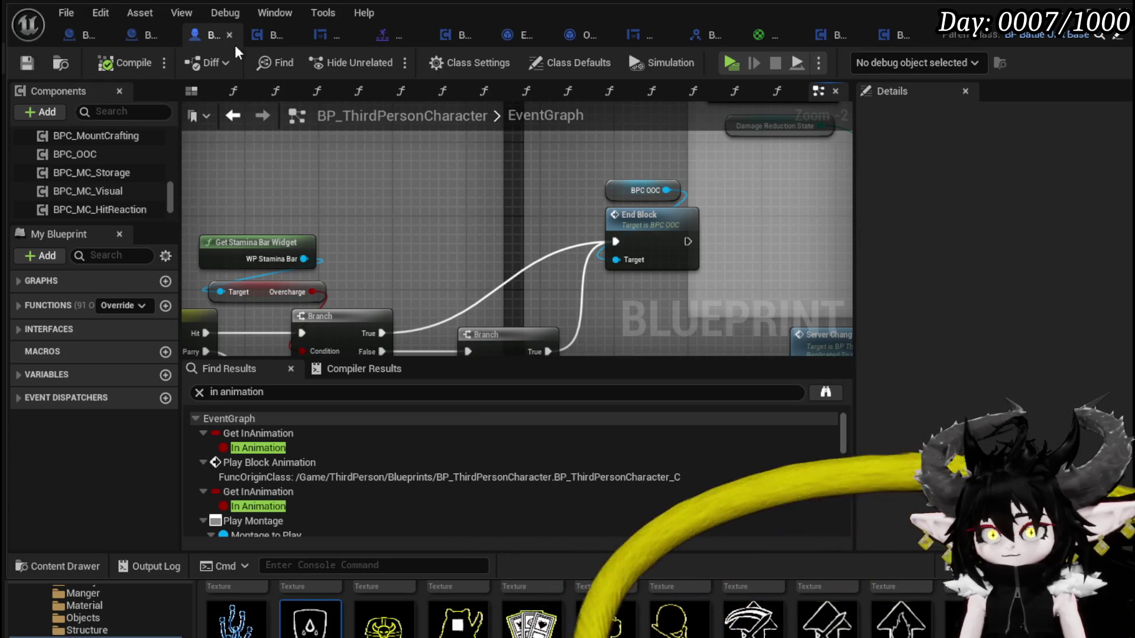
Collapse the True-branch block-ending nodes into a new function named EndBlocking
left_click(463, 40)
left_click_drag(692, 183, 431, 163)
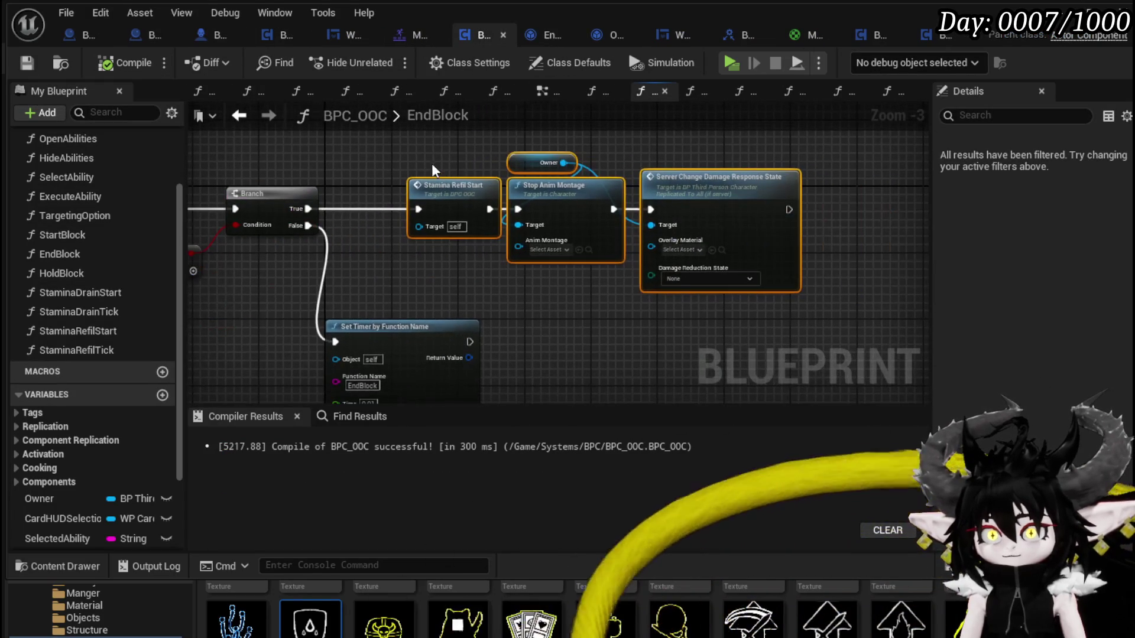
right_click(440, 186)
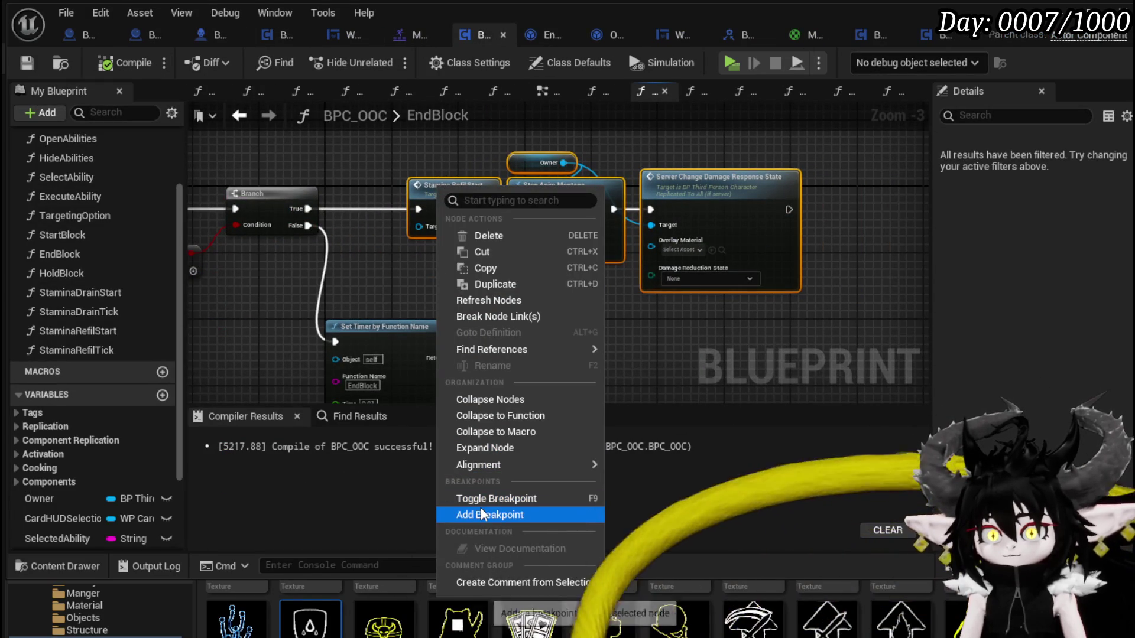
left_click(527, 421)
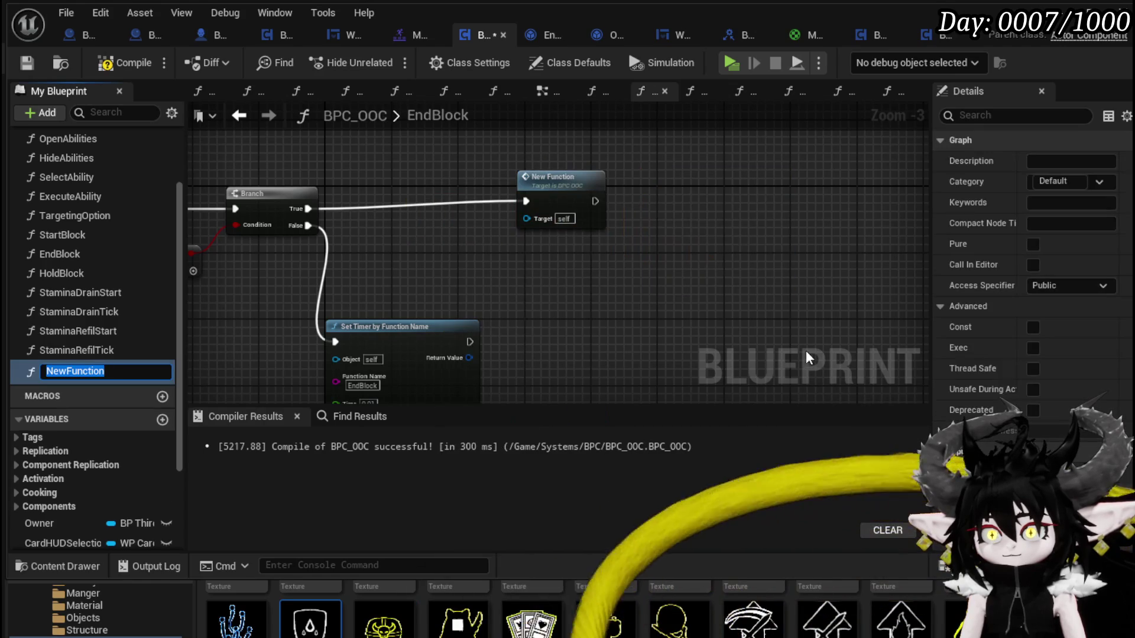
type("E")
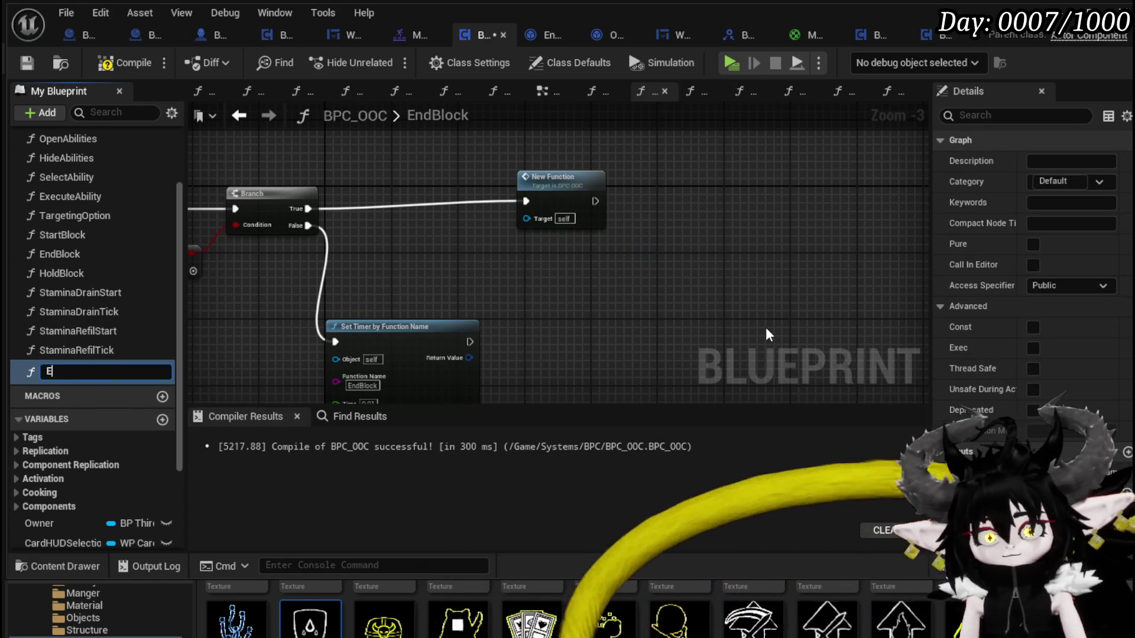
type("ndBlock")
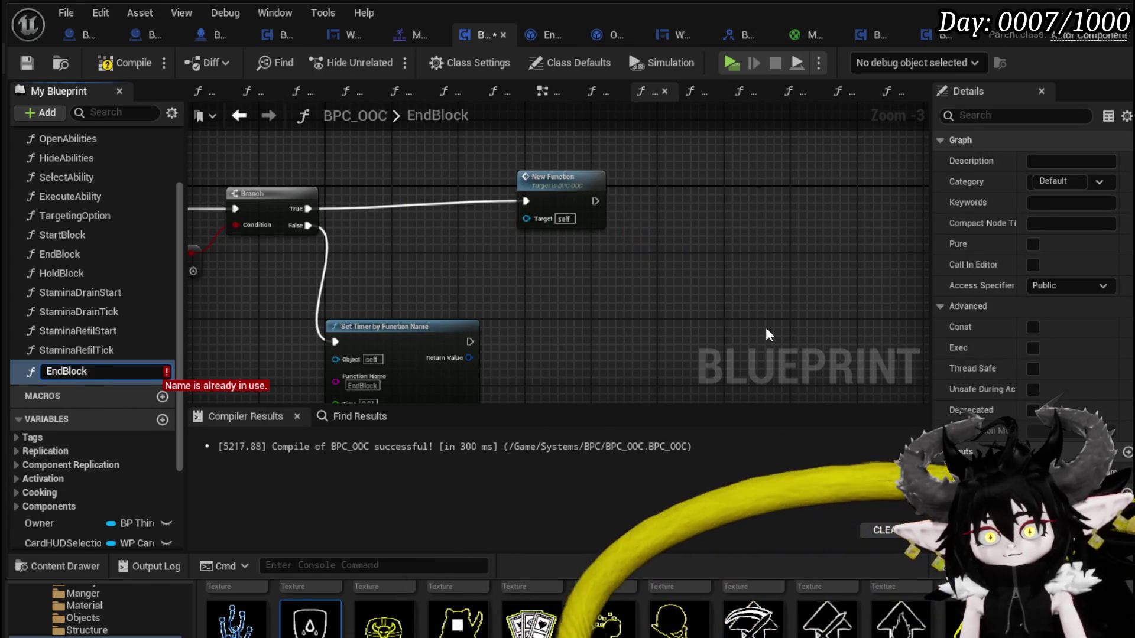
type("ing")
key("Return")
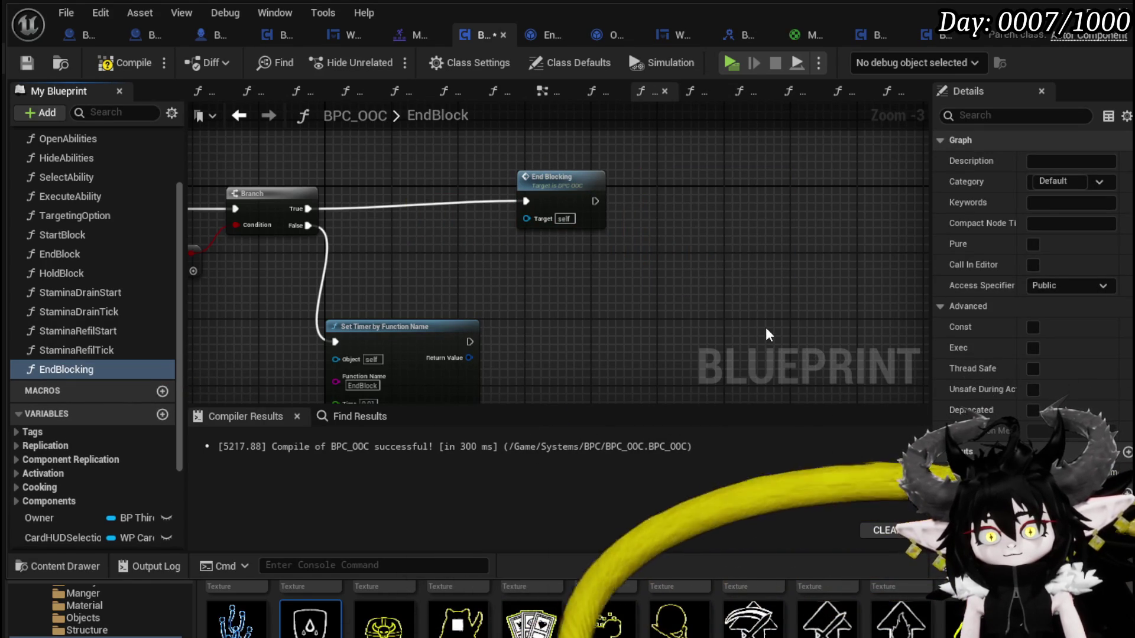
key("Home")
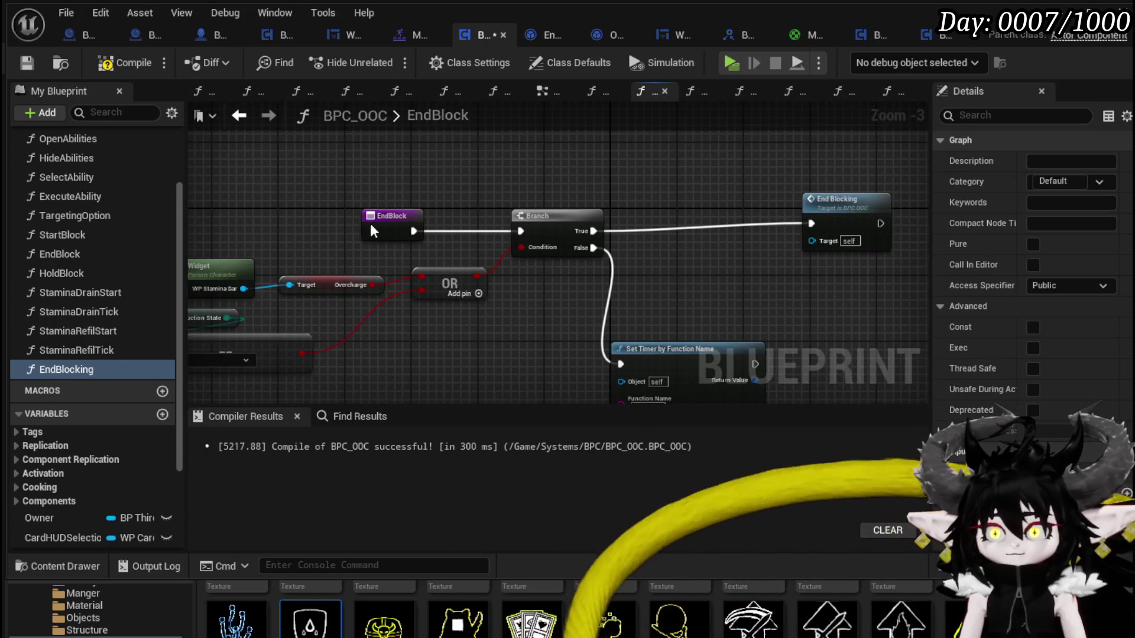
Rename the EndBlock function to EndBlockingCheck and point the timer at EndBlockingCheck
right_click(370, 226)
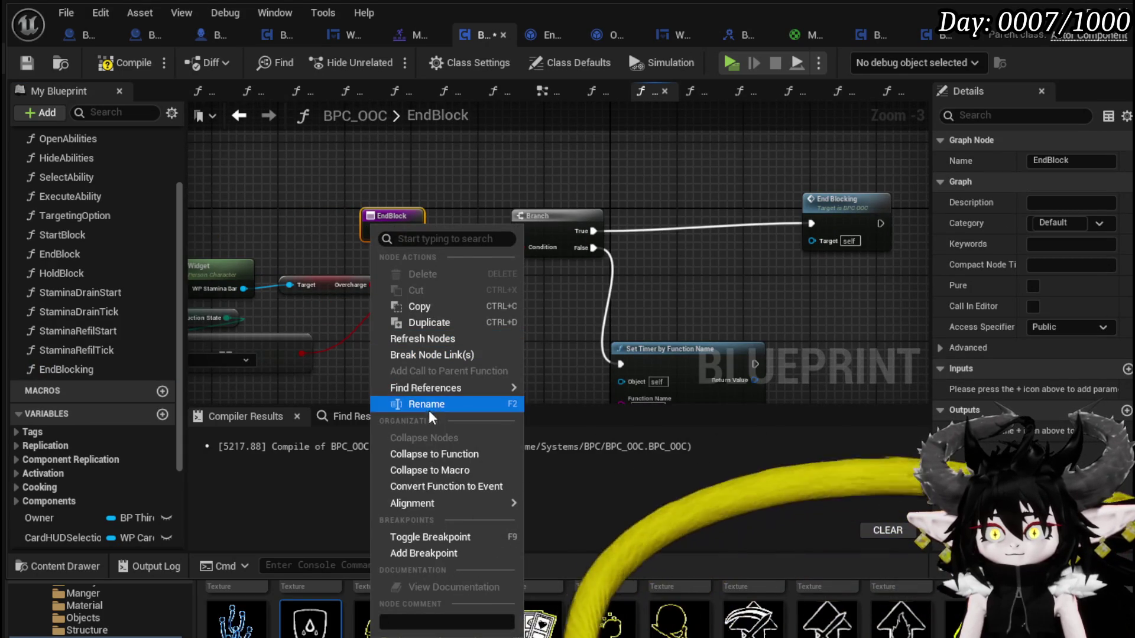
left_click(428, 408)
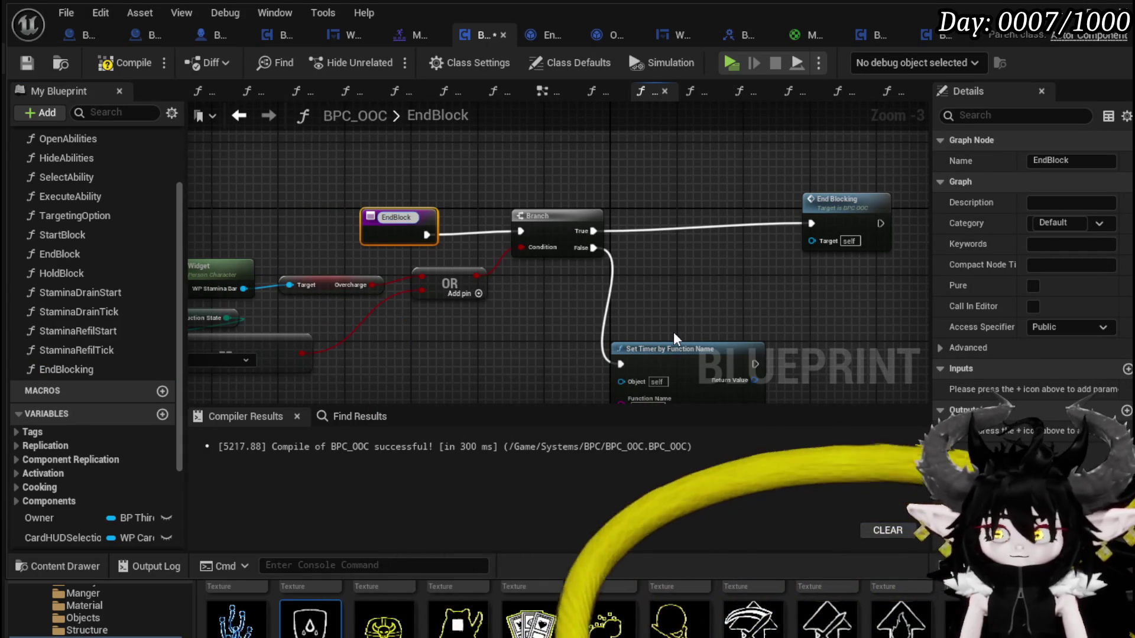
type("EndBlockingCheck")
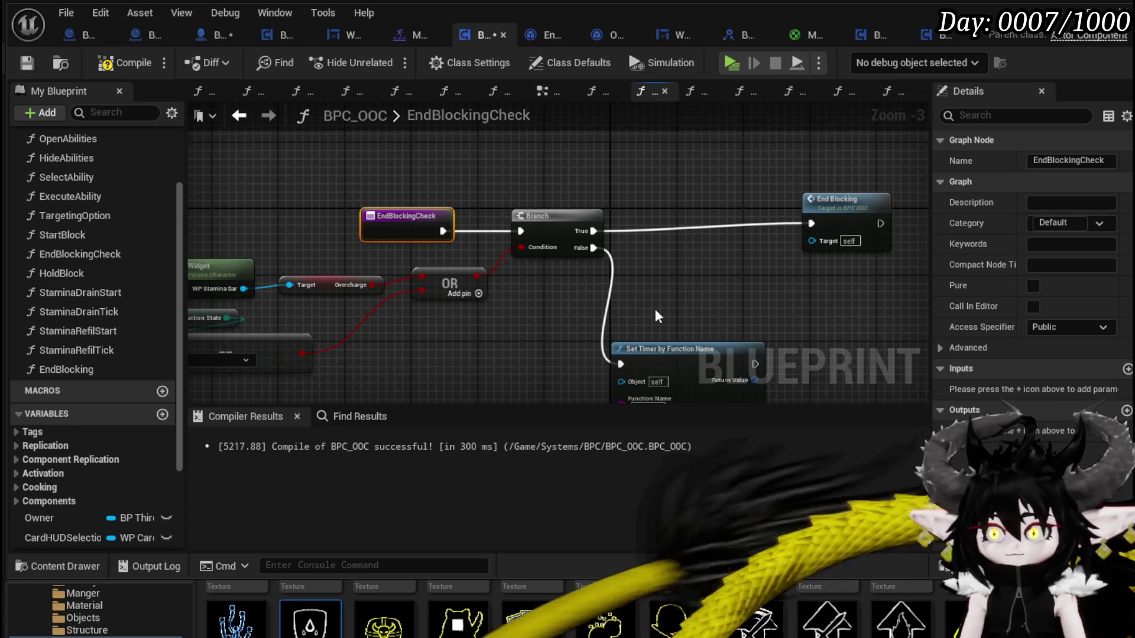
left_click_drag(655, 309, 621, 299)
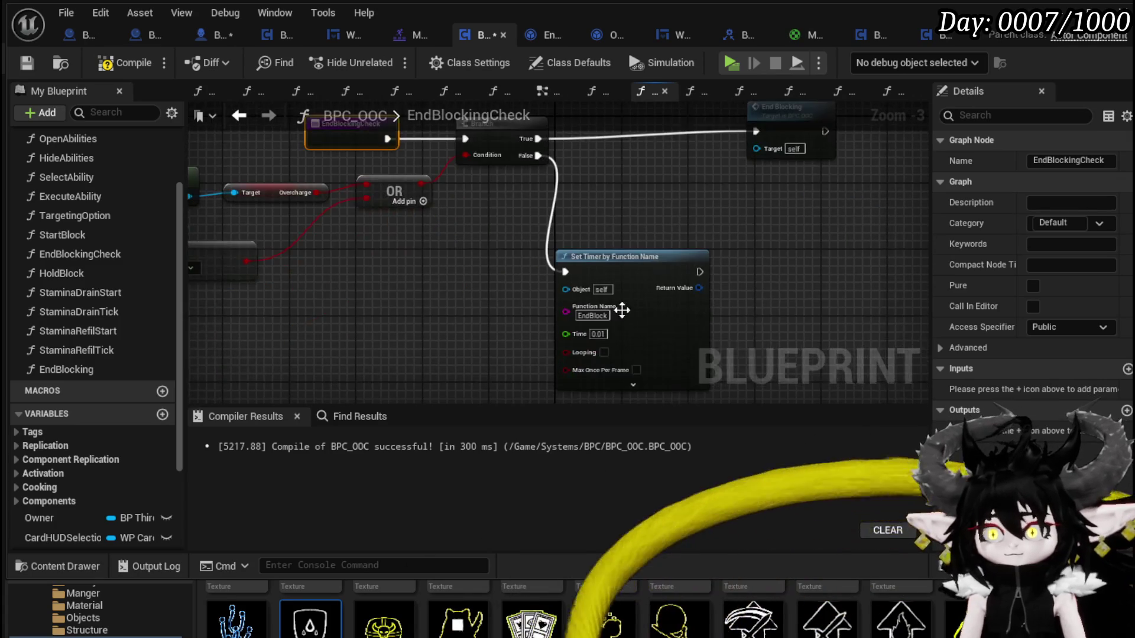
type("ingCh")
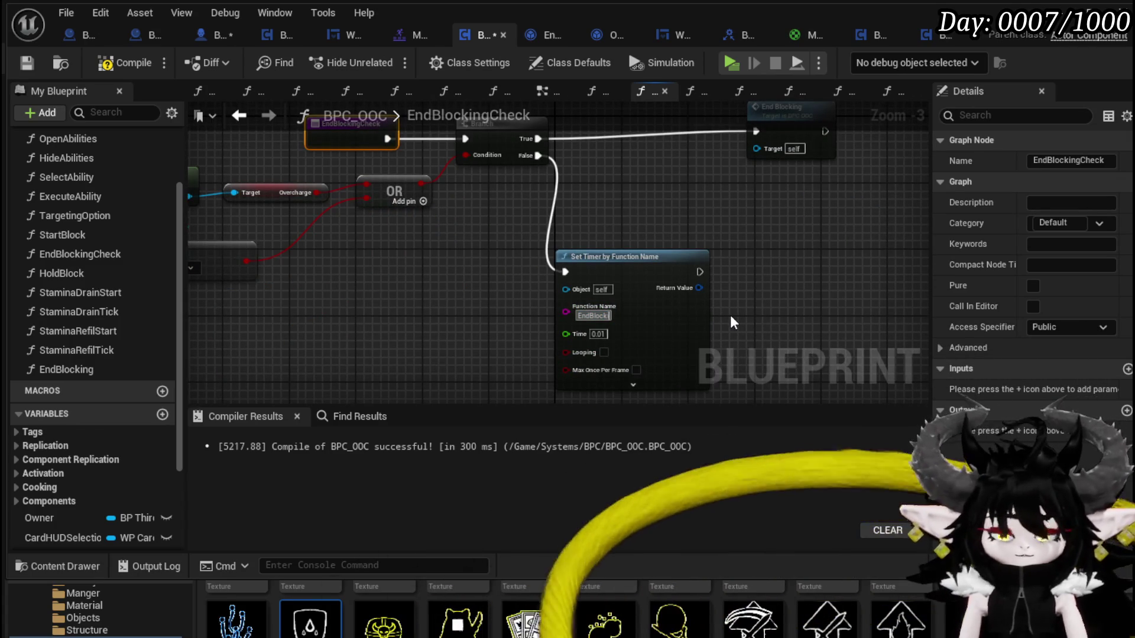
type("eck")
key("Return")
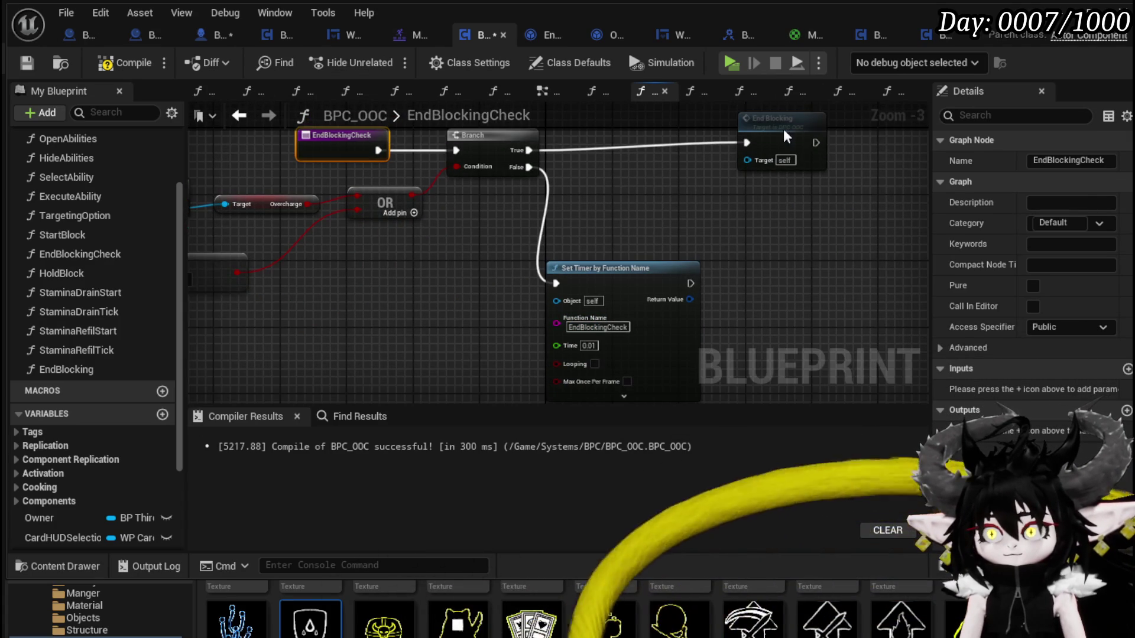
Compile and save BPC_OOC, checking the End Blocking call node
left_click(772, 158)
left_click(621, 236)
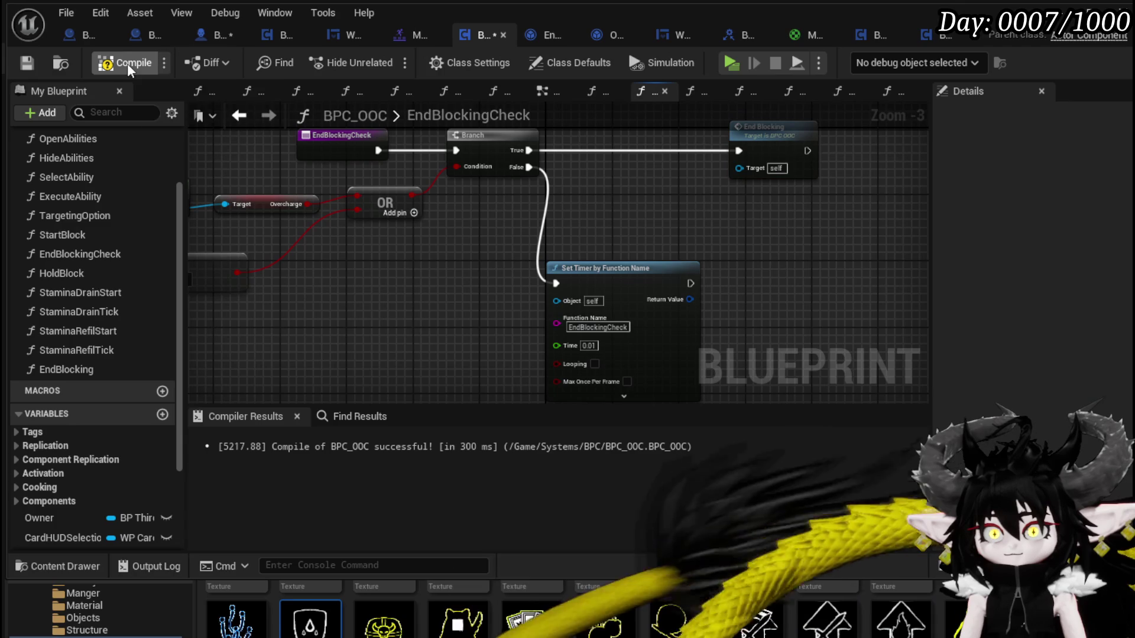
left_click(27, 63)
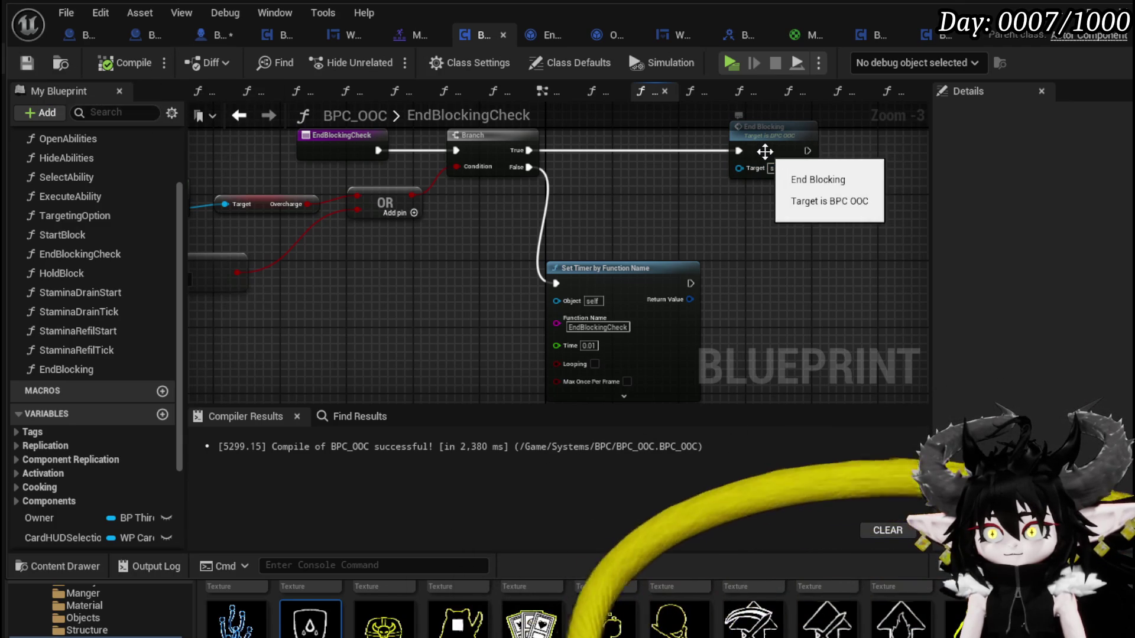
left_click(775, 174)
left_click(677, 192)
left_click(27, 63)
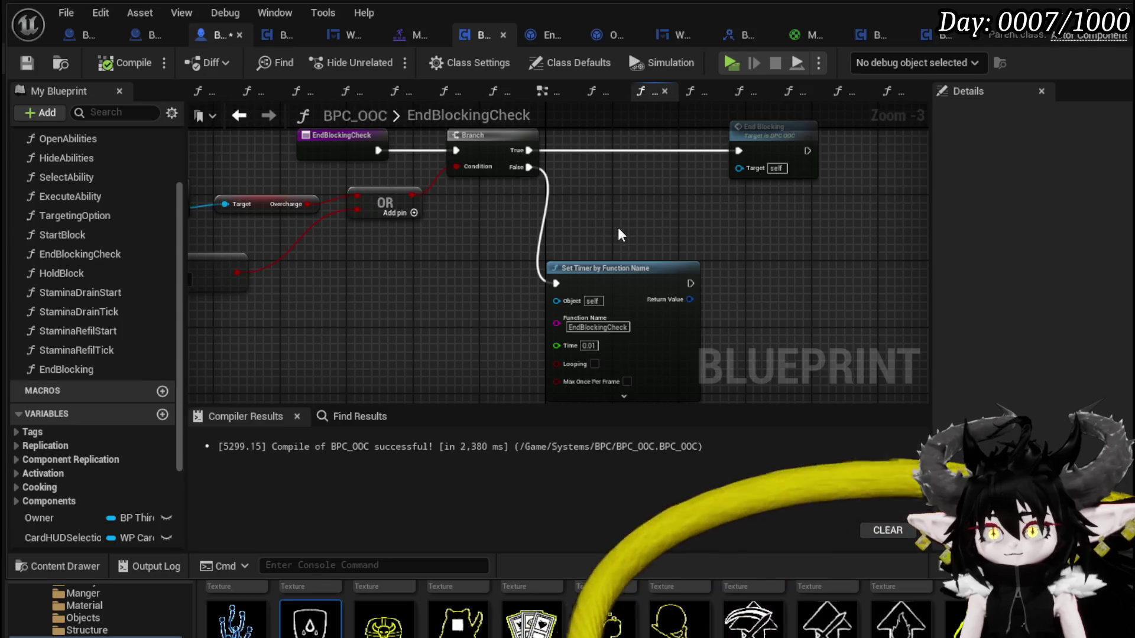
key("ctrl+Tab")
Add a BPC OOC End Blocking call and move the execution wires from End Blocking Check onto it
mouse_move(476, 229)
left_mouse_down()
mouse_move(413, 158)
mouse_move(630, 284)
left_mouse_up()
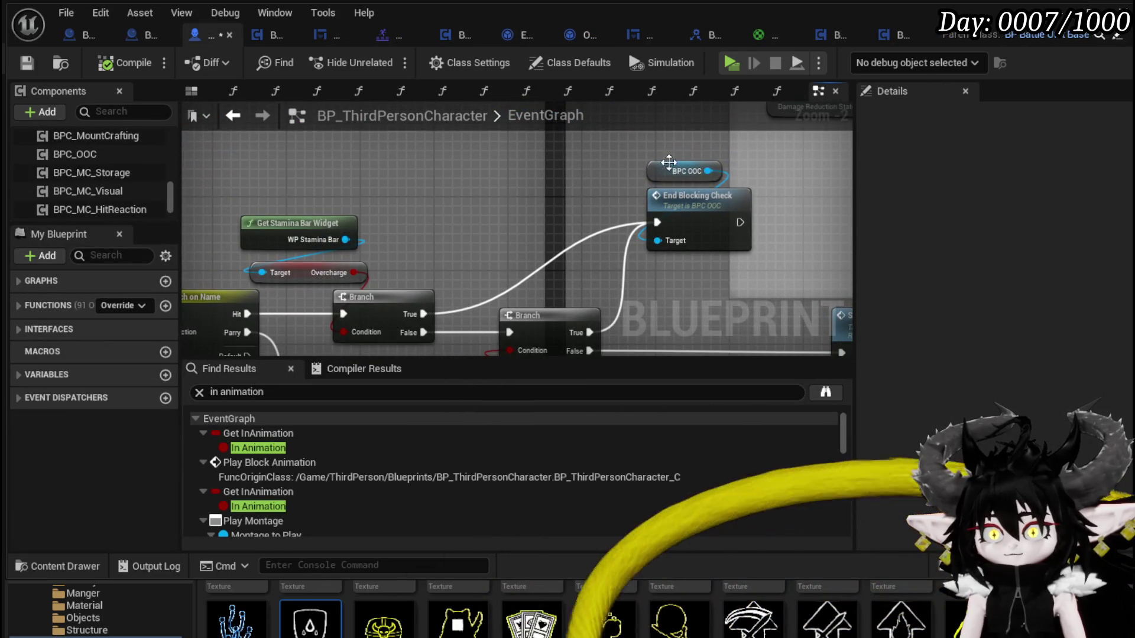
mouse_move(699, 232)
left_mouse_down()
mouse_move(563, 152)
mouse_move(561, 166)
left_mouse_up()
left_click_drag(509, 251, 409, 328)
left_click_drag(472, 186, 592, 261)
type("End B")
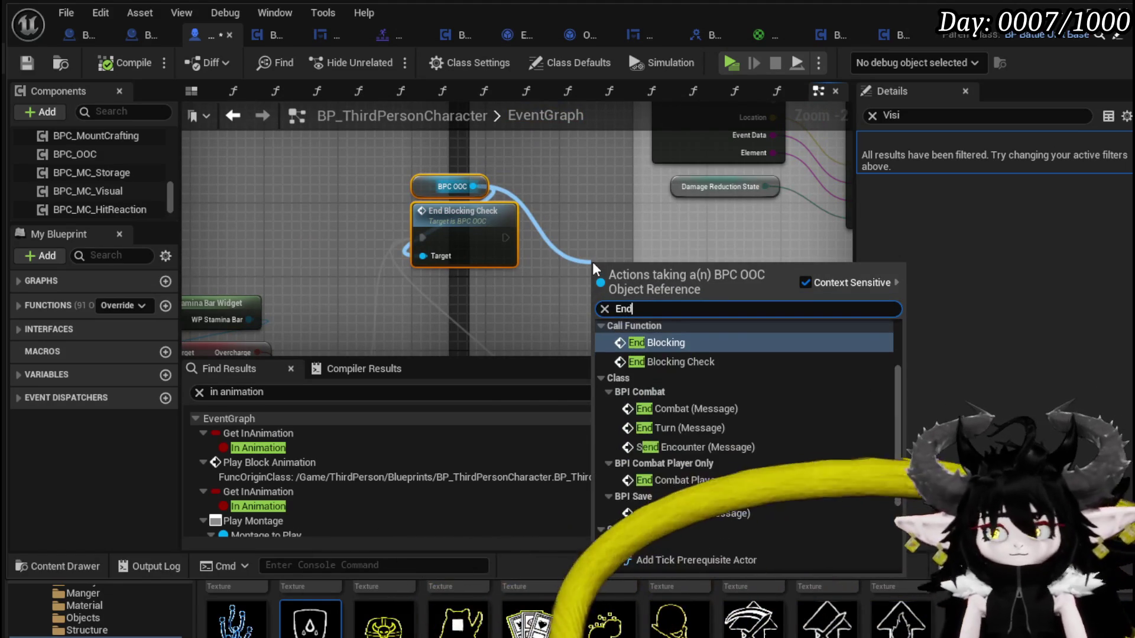
key("Return")
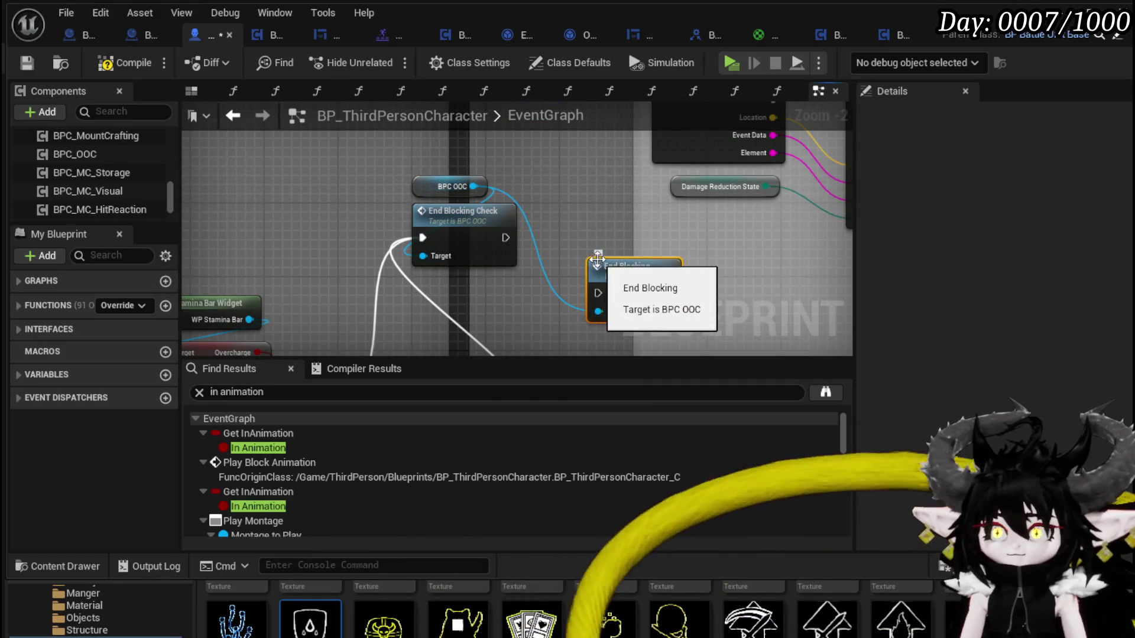
mouse_move(350, 166)
left_mouse_down()
mouse_move(533, 234)
mouse_move(509, 210)
left_mouse_up()
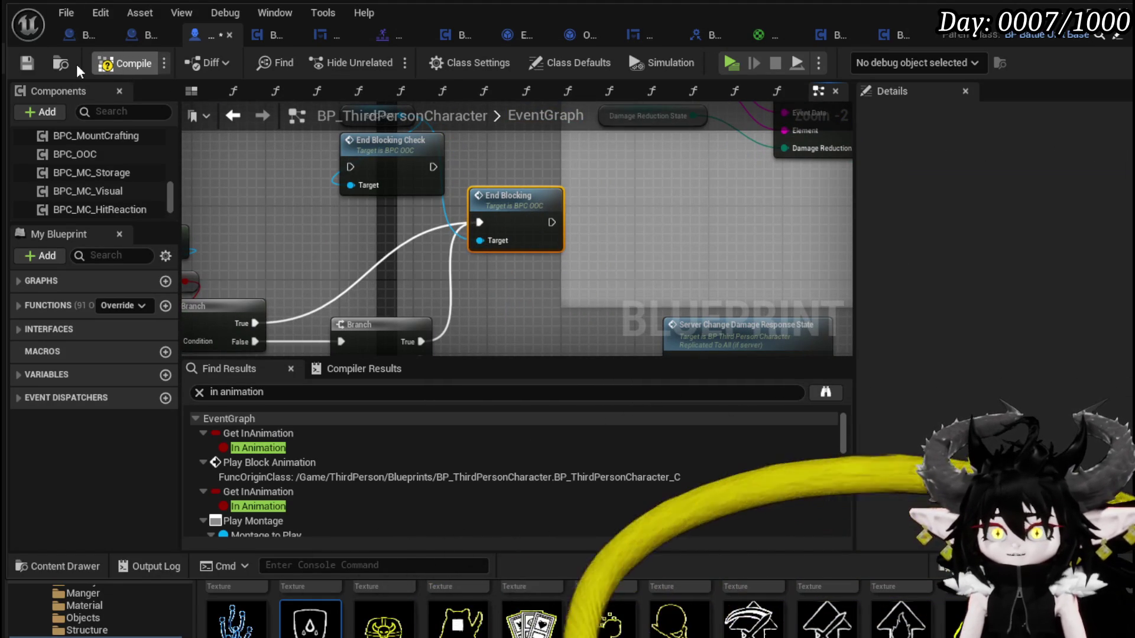
Save the character blueprint and go back to the level editor for testing
left_click(27, 62)
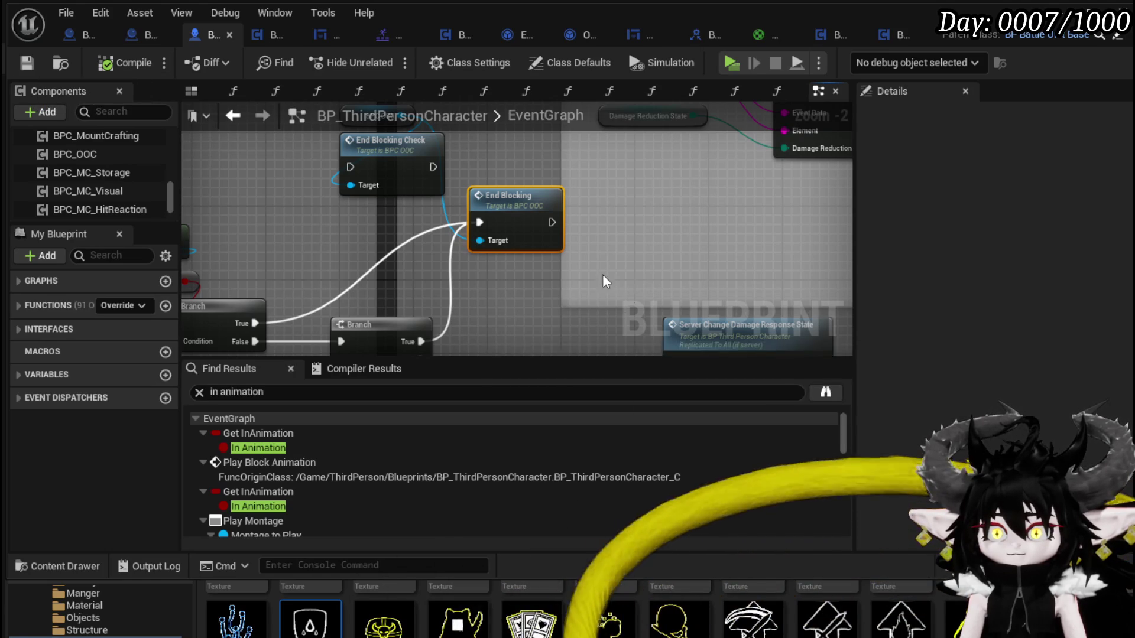
scroll(628, 169, "down", 2)
left_click_drag(627, 169, 692, 228)
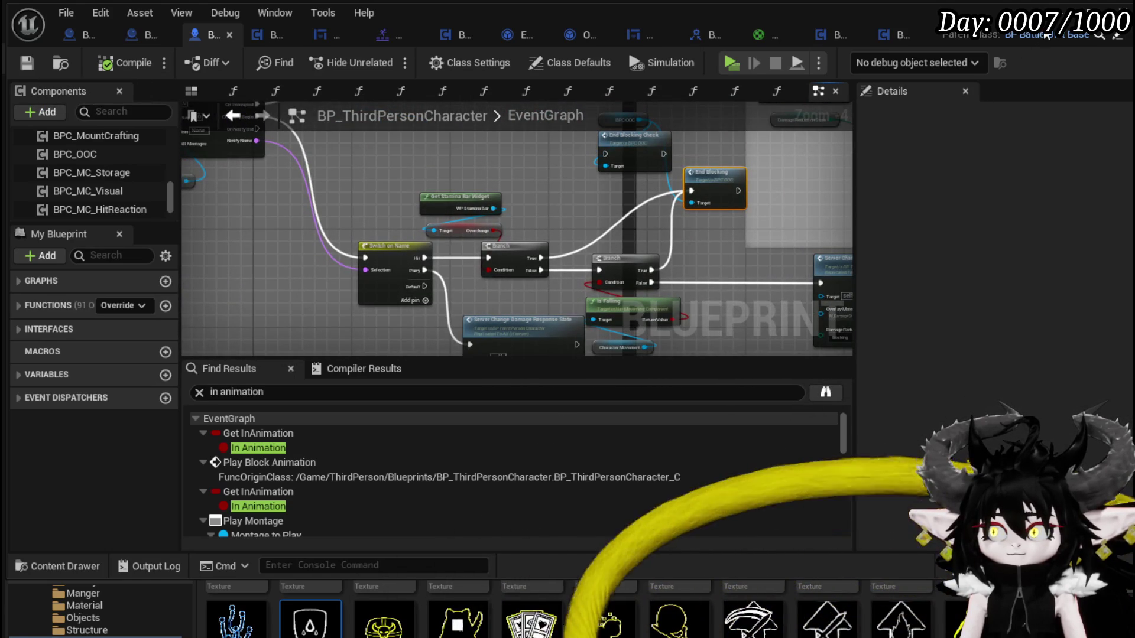
key("alt+Tab")
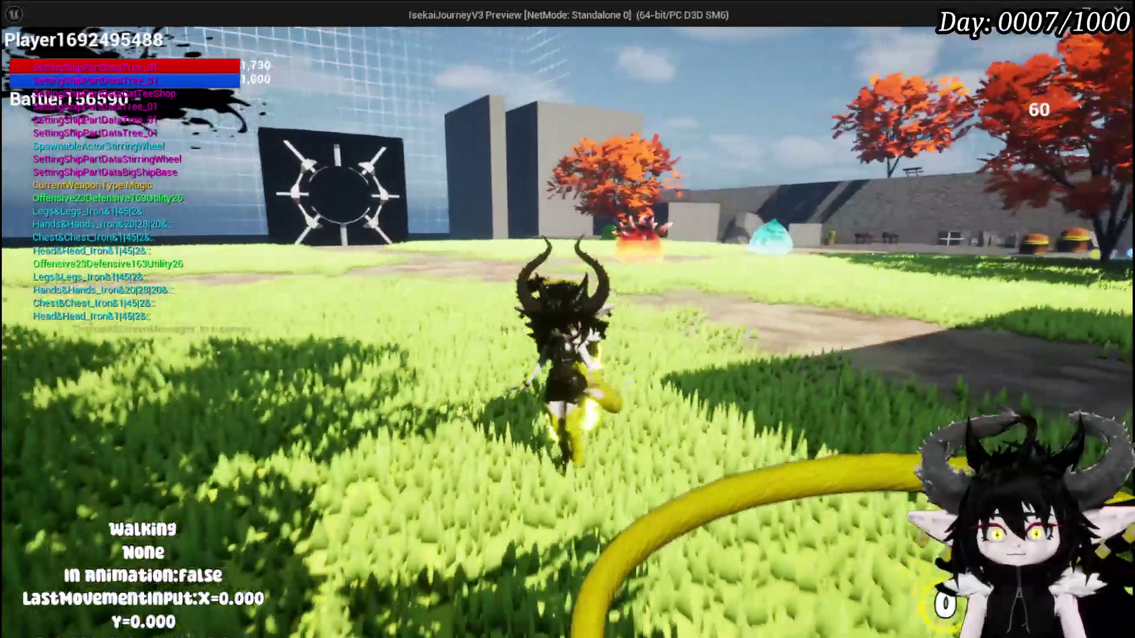
Test a jump, a dash and the tail-whip attack in the play session, then stop it
key("space")
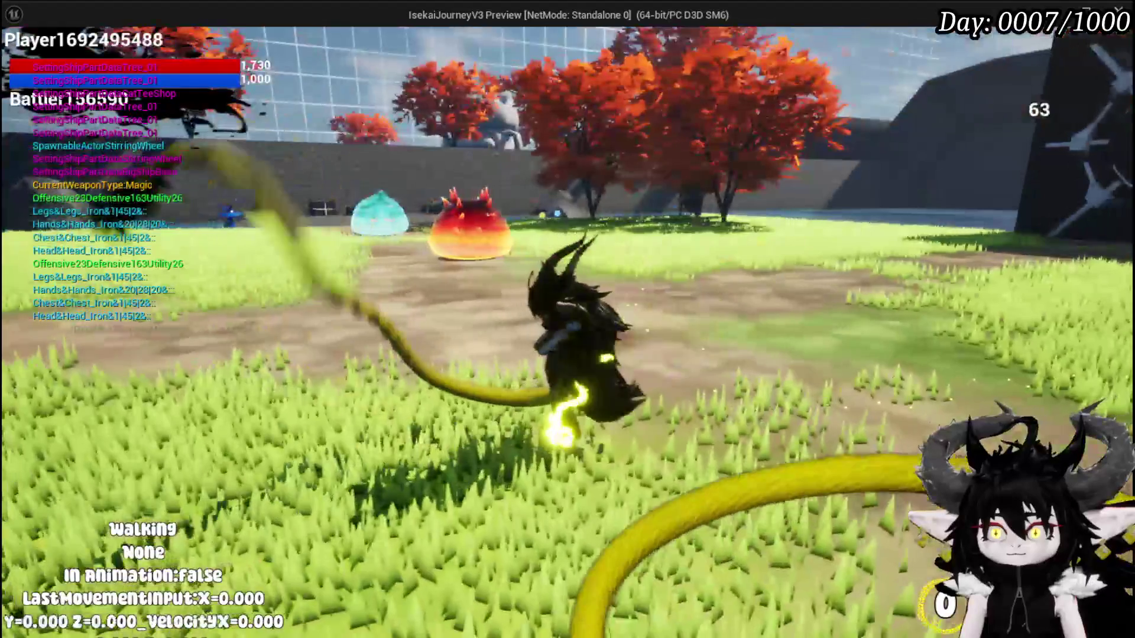
key("shift")
key("shift")
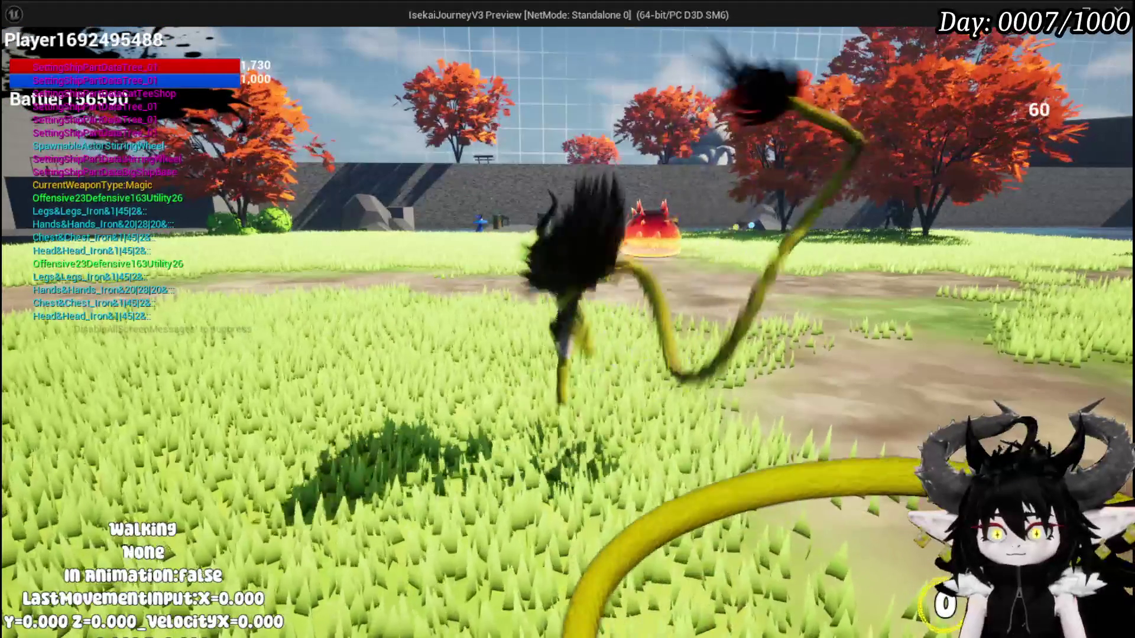
key("shift")
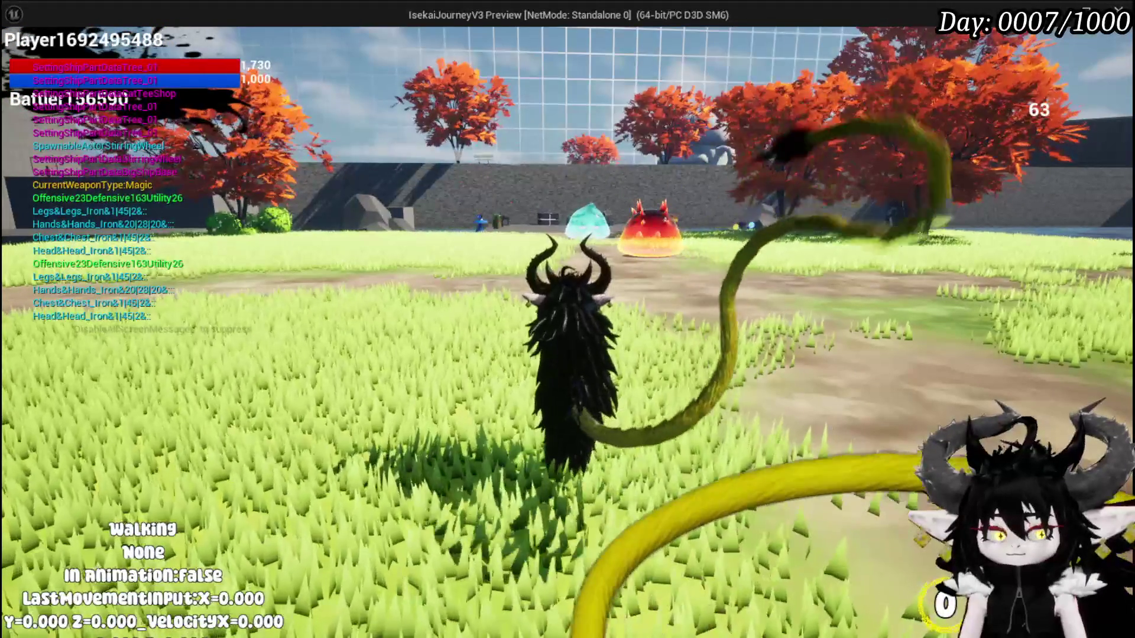
key("Escape")
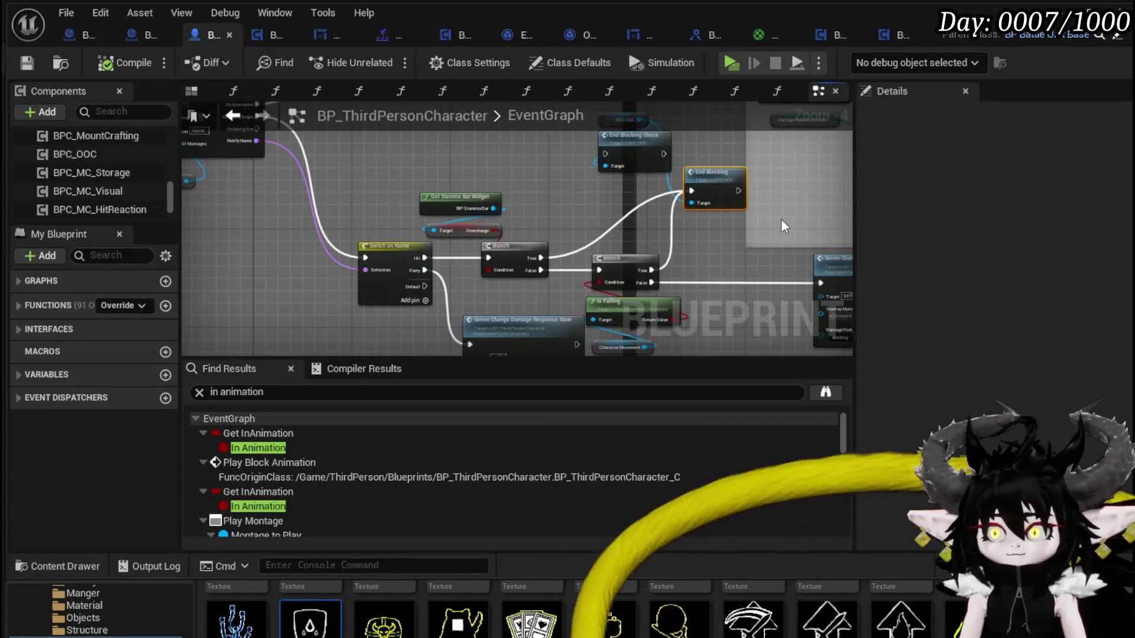
Move Server Change Damage Response State left and select the Branch, Is Falling and Character Movement nodes
mouse_move(711, 257)
left_mouse_down()
mouse_move(555, 212)
mouse_move(558, 241)
left_mouse_up()
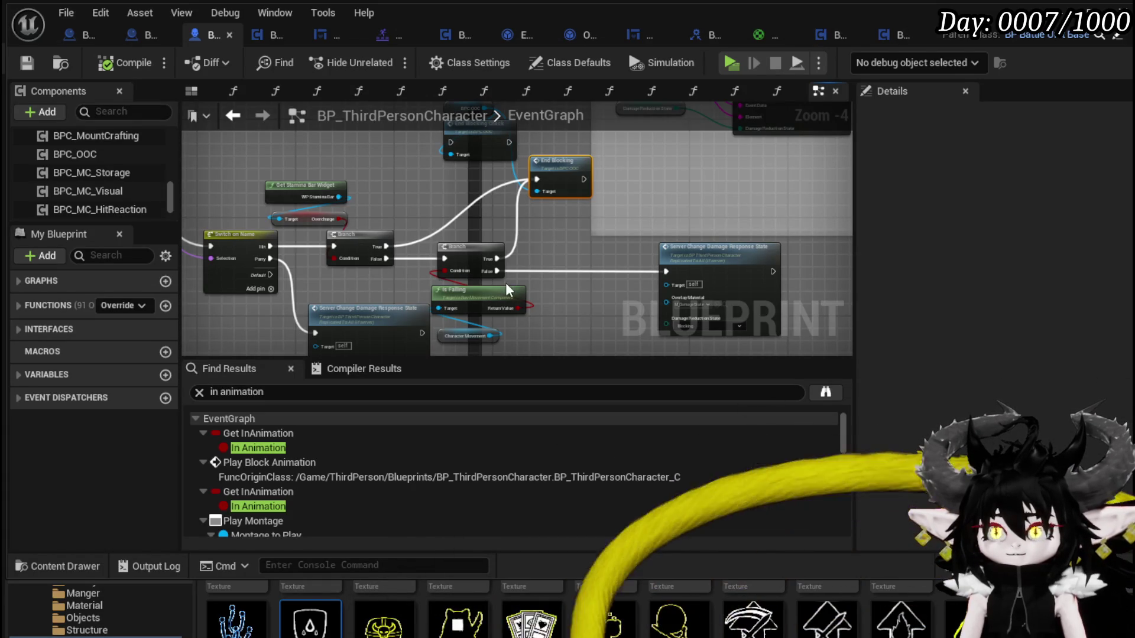
left_click_drag(559, 241, 555, 190)
left_click_drag(423, 266, 329, 284)
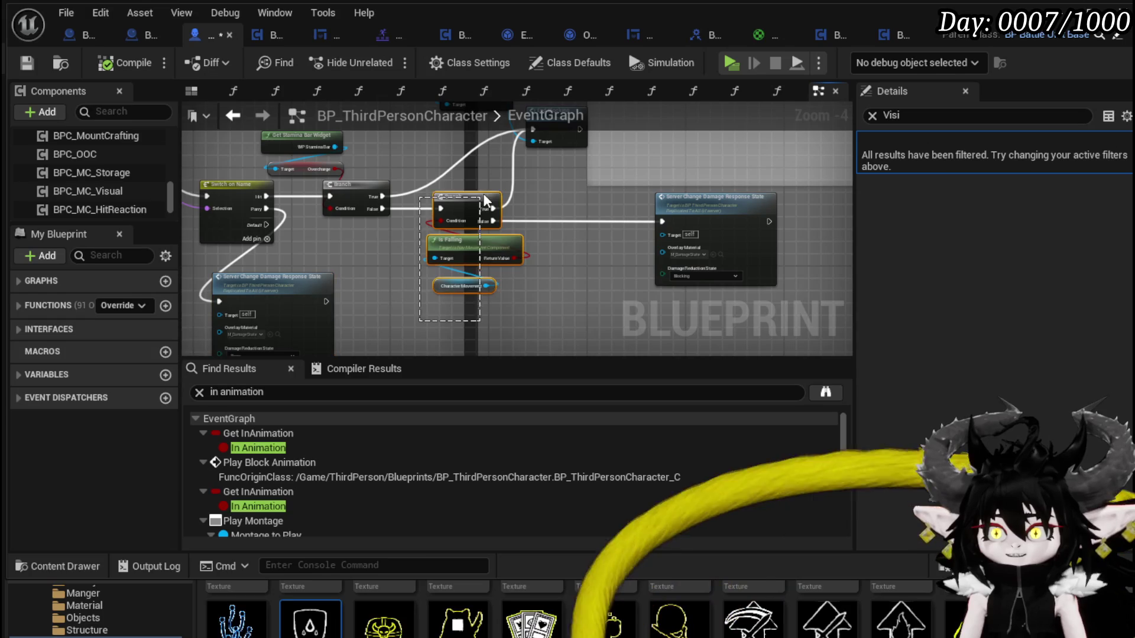
left_click_drag(581, 187, 644, 188)
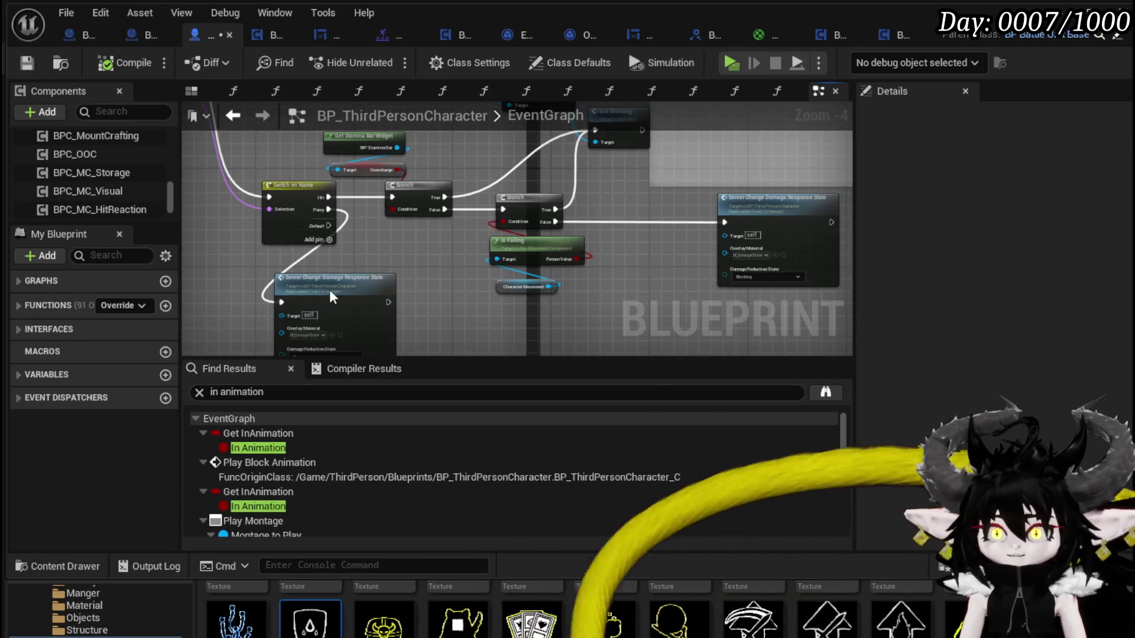
left_click_drag(329, 286, 360, 286)
left_click_drag(534, 312, 553, 188)
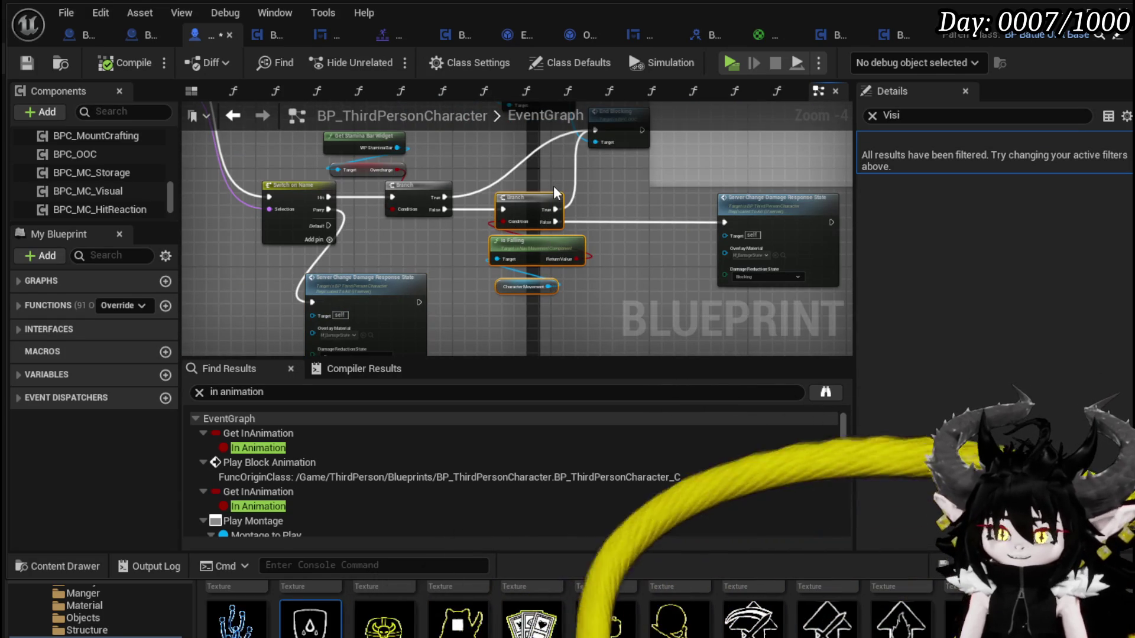